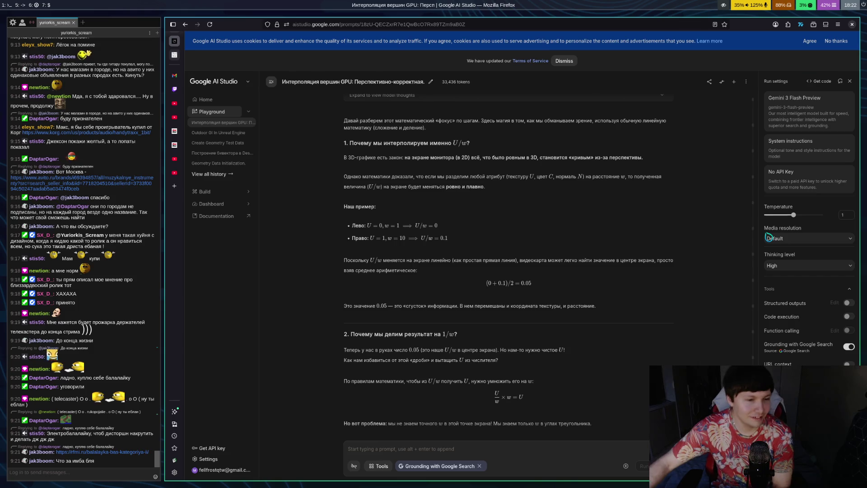
# Step: Bring up the rfmi.ru Балалайка Бас (Категория II) product page, priced 165 000 ₽
pyautogui.click(174, 89)
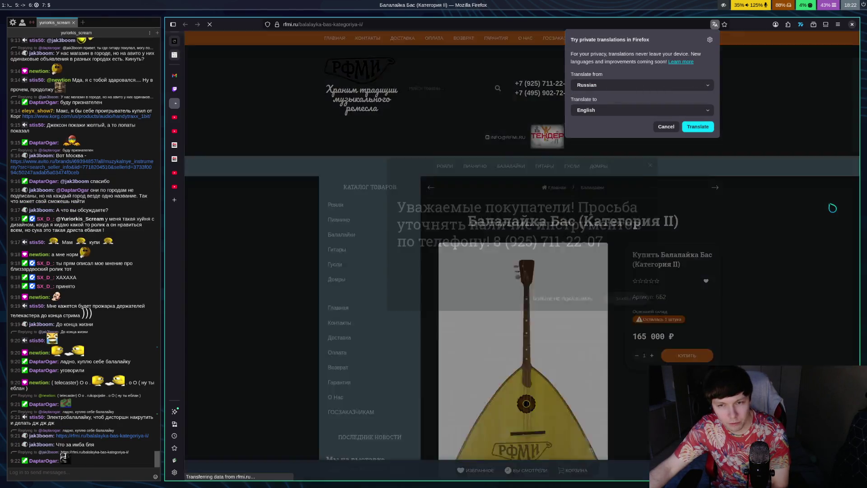
# Step: Switch the bass balalaika gallery to its back photo, then back to the front photo
pyautogui.scroll(-4, 632, 203)
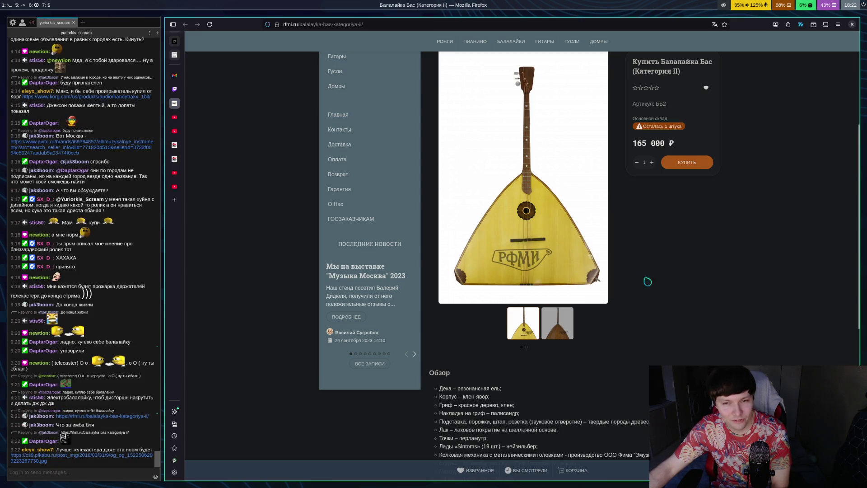
pyautogui.scroll(2, 713, 298)
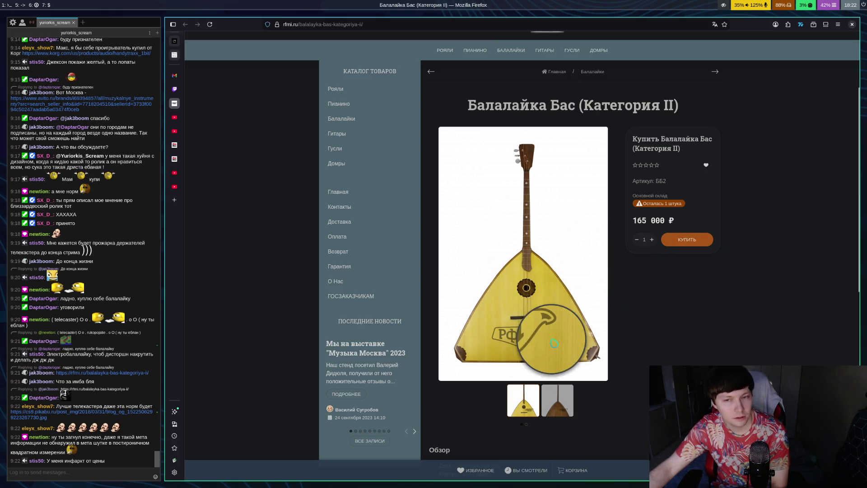
pyautogui.click(545, 401)
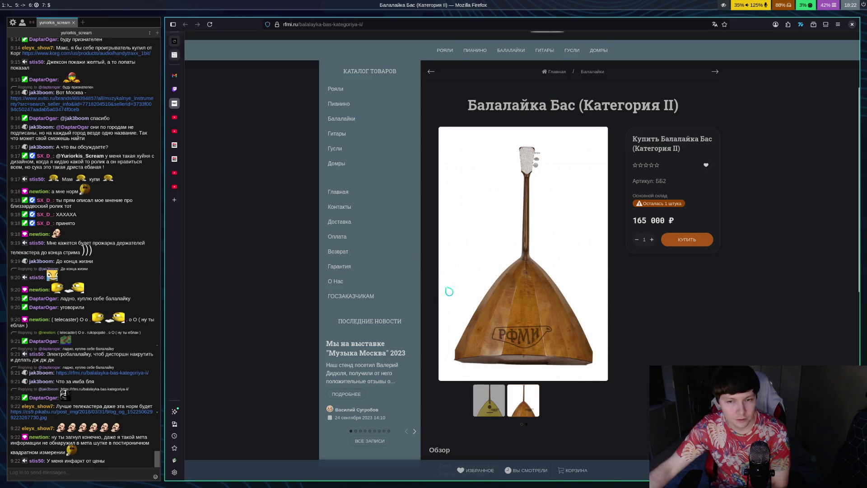
pyautogui.scroll(-5, 719, 289)
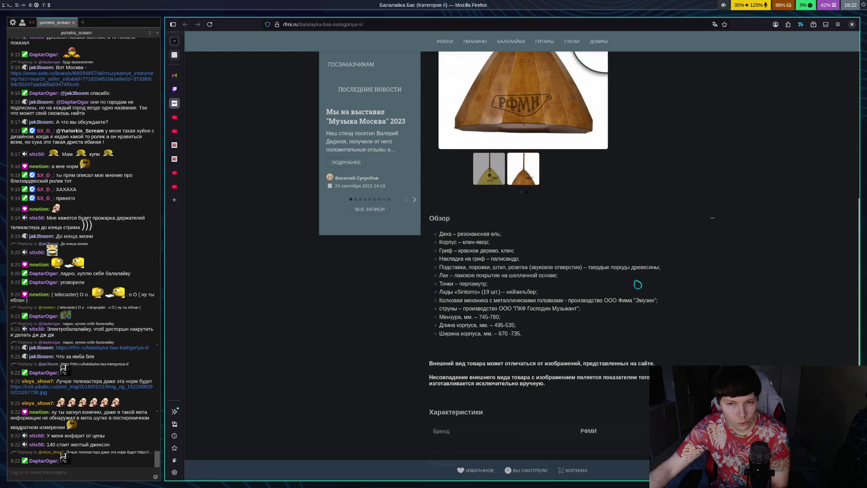
pyautogui.scroll(4, 638, 285)
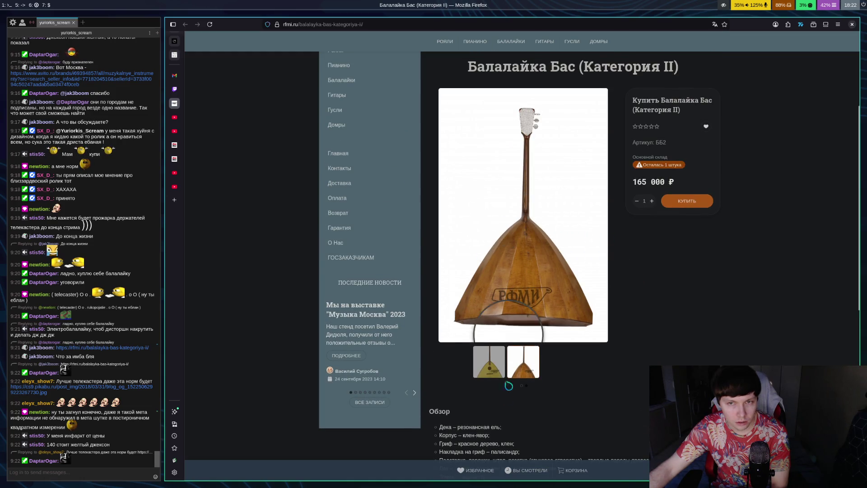
pyautogui.click(489, 362)
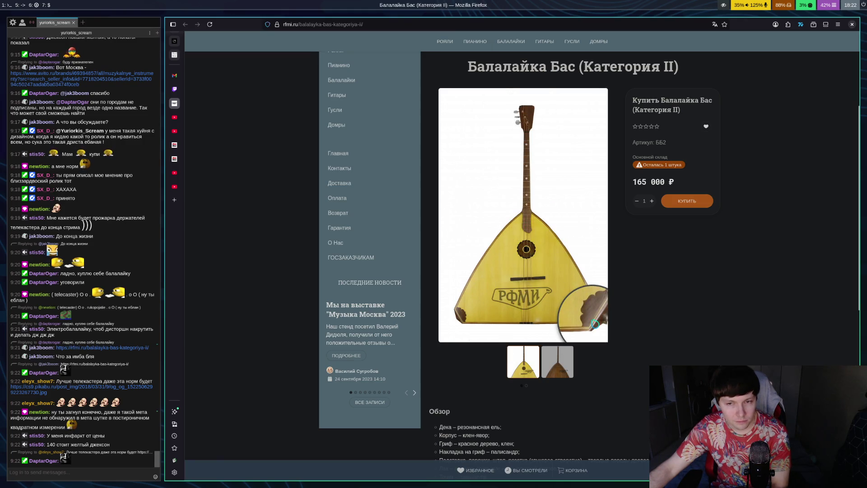
# Step: Close the balalaika product page so the Twitch live stream shows
pyautogui.scroll(3, 705, 213)
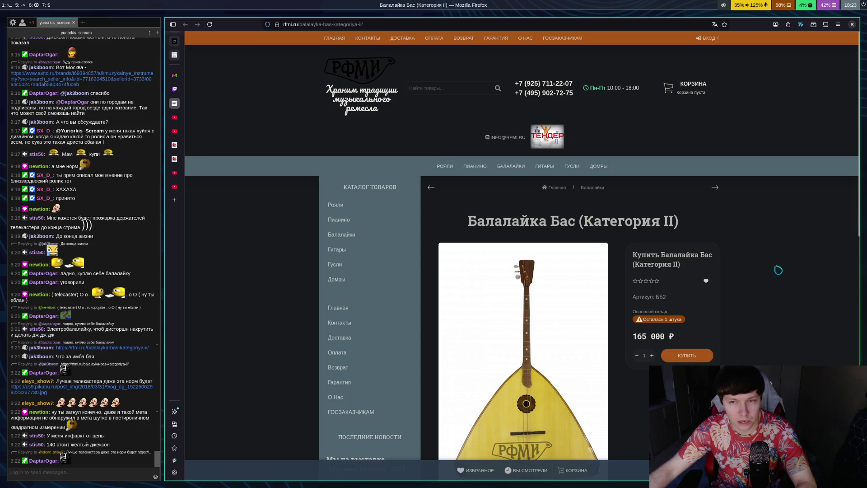
pyautogui.scroll(-3, 775, 270)
pyautogui.scroll(1, 794, 266)
pyautogui.hotkey('ctrl', 'w')
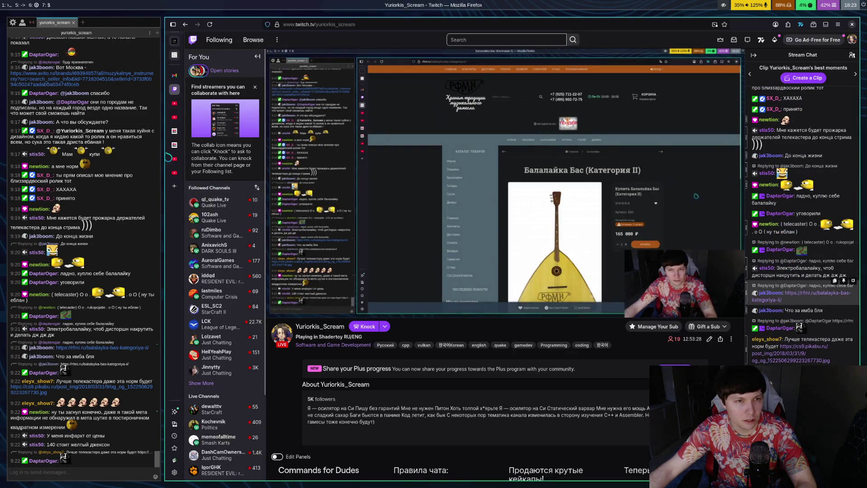
# Step: Switch to the Google AI Studio tab with the 1/w division explanation, using Alt+1
pyautogui.hotkey('alt', '1')
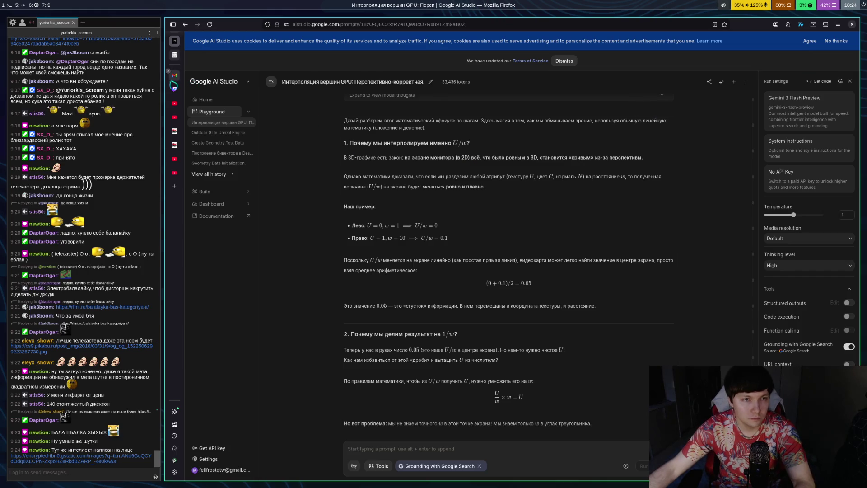
pyautogui.click(174, 89)
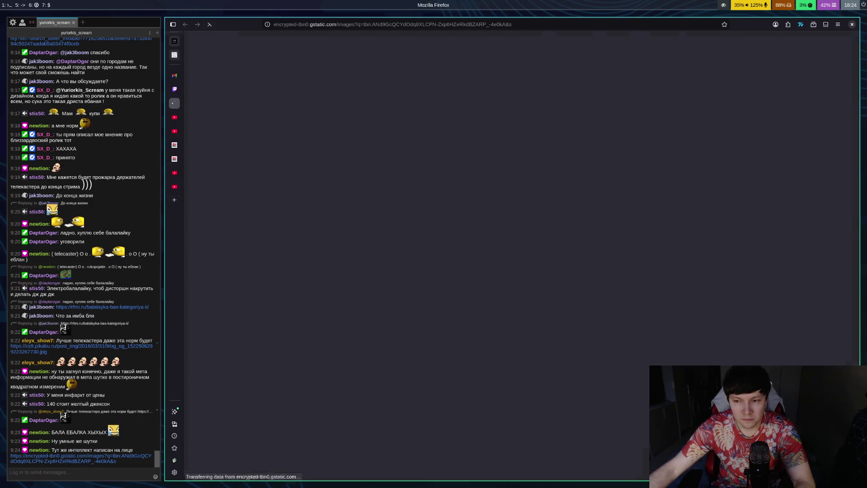
pyautogui.hotkey('ctrl', 'w')
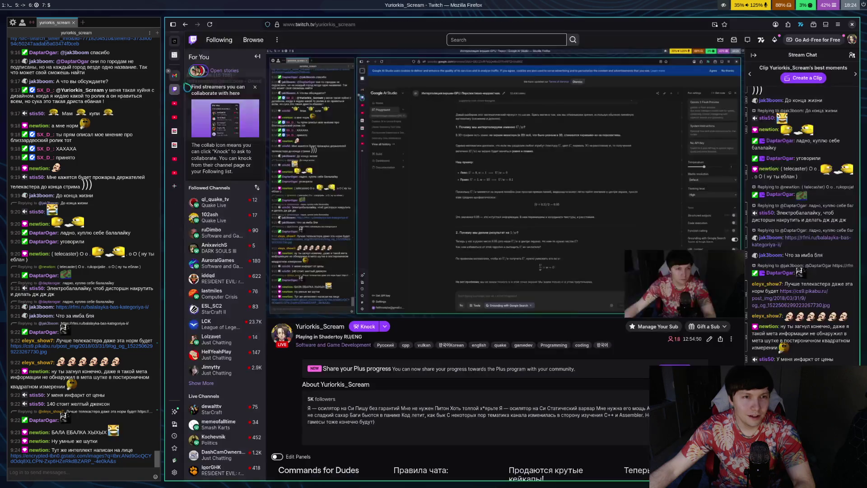
pyautogui.hotkey('ctrl', '1')
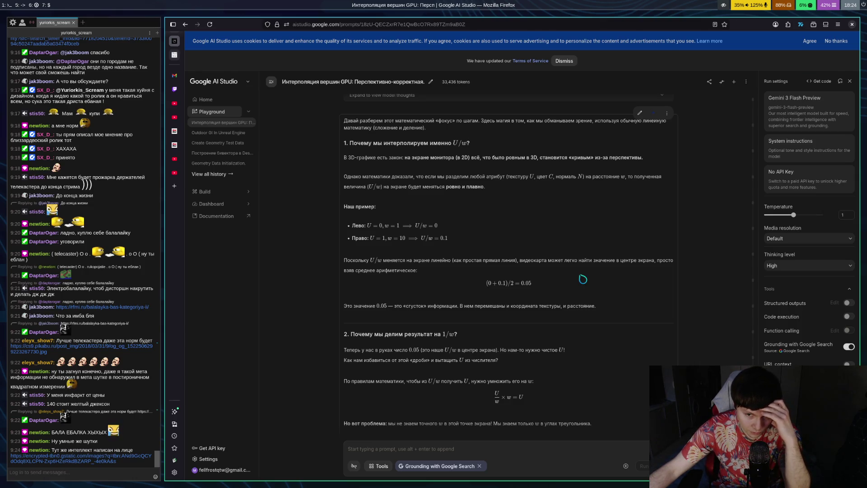
pyautogui.scroll(3, 542, 286)
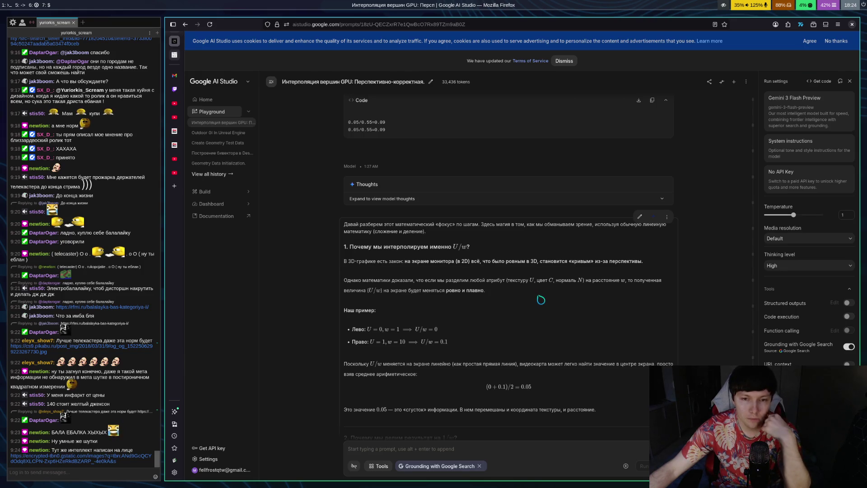
pyautogui.scroll(-1, 540, 299)
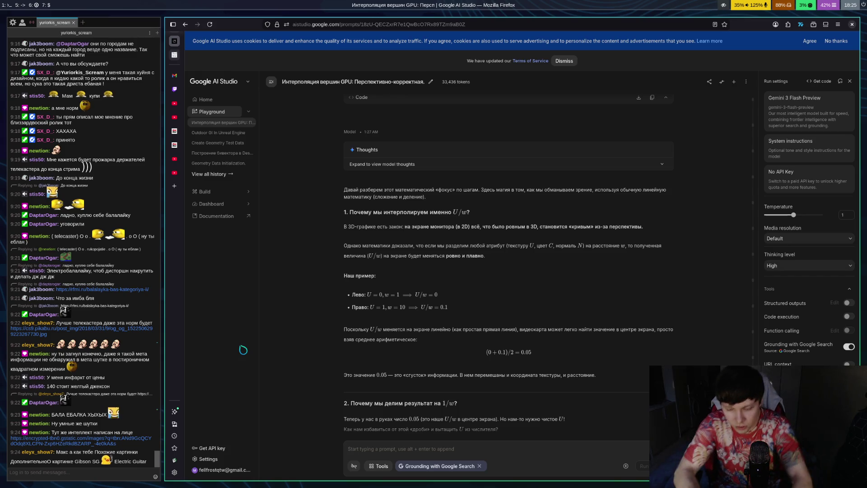
# Step: In cybe1.glsl, mark the numerator and then the denominator sums of perspInterpFloat
pyautogui.press('super+1')
pyautogui.press('Up')
pyautogui.press('Up')
pyautogui.press('Up')
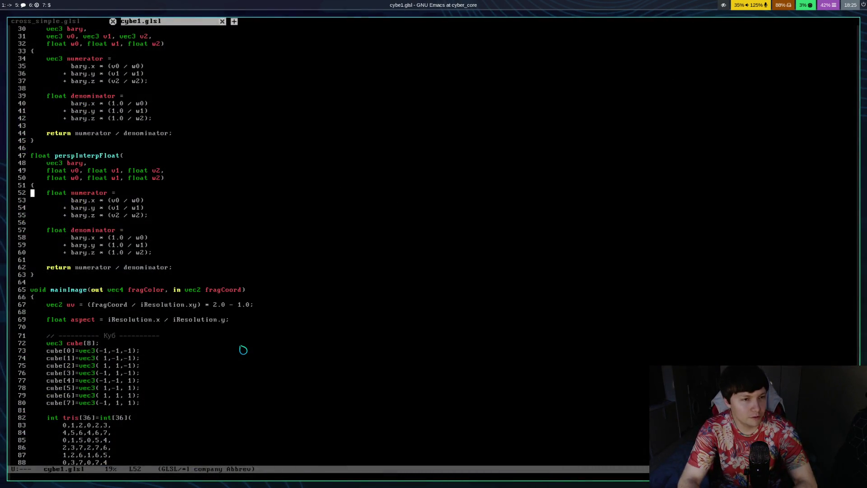
pyautogui.hotkey('ctrl', 'space')
pyautogui.press('Down')
pyautogui.press('Down')
pyautogui.press('Down')
pyautogui.hotkey('ctrl', 'g')
pyautogui.press('Down')
pyautogui.hotkey('ctrl', 'space')
pyautogui.press('Down')
pyautogui.press('Down')
pyautogui.press('Down')
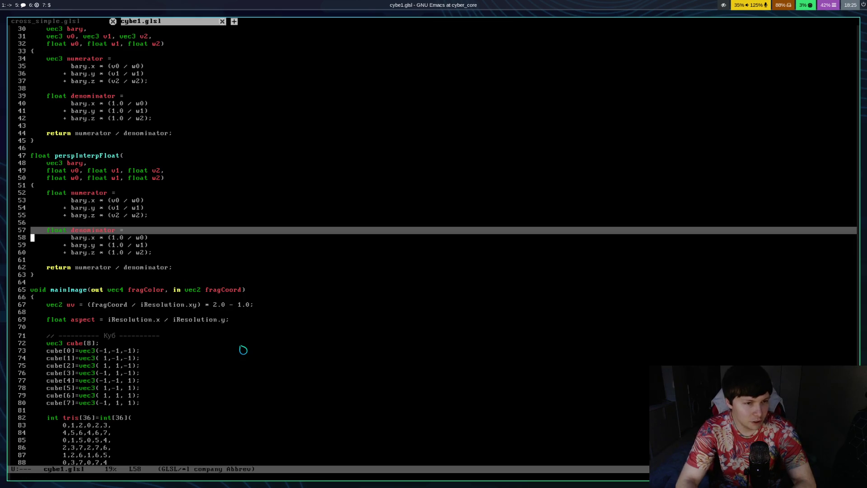
# Step: Save cybe1.glsl and return to the browser workspace with the AI chat
pyautogui.hotkey('ctrl', 'x')
pyautogui.hotkey('ctrl', 's')
pyautogui.hotkey('ctrl', 'g')
pyautogui.hotkey('ctrl', 'x')
pyautogui.hotkey('ctrl', 's')
pyautogui.press('super+5')
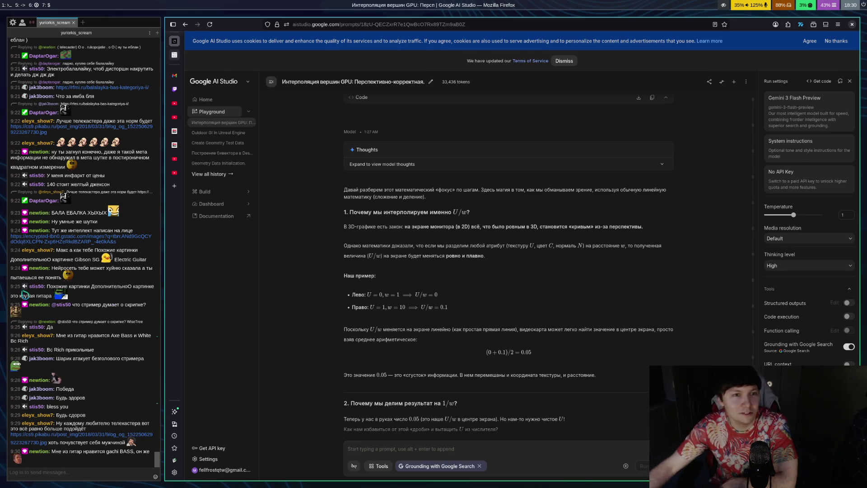
# Step: View the chat-linked pikabu guitar photo, then close it to return to Twitch
pyautogui.click(174, 89)
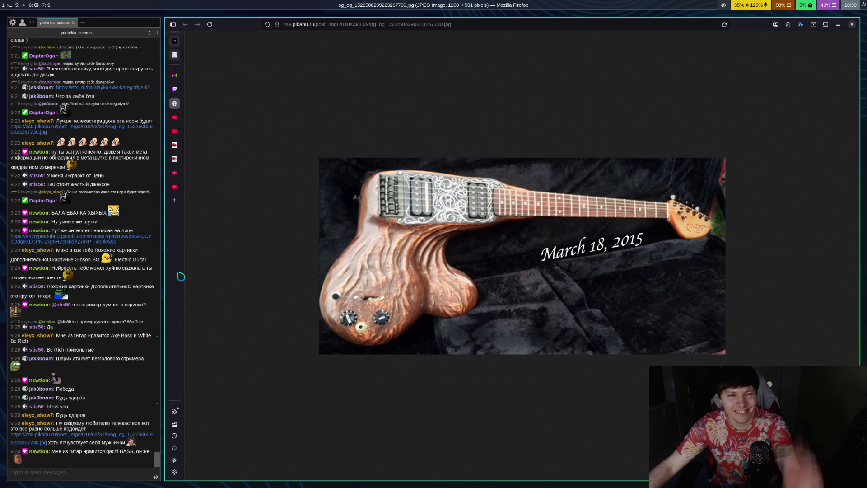
pyautogui.hotkey('ctrl', 'w')
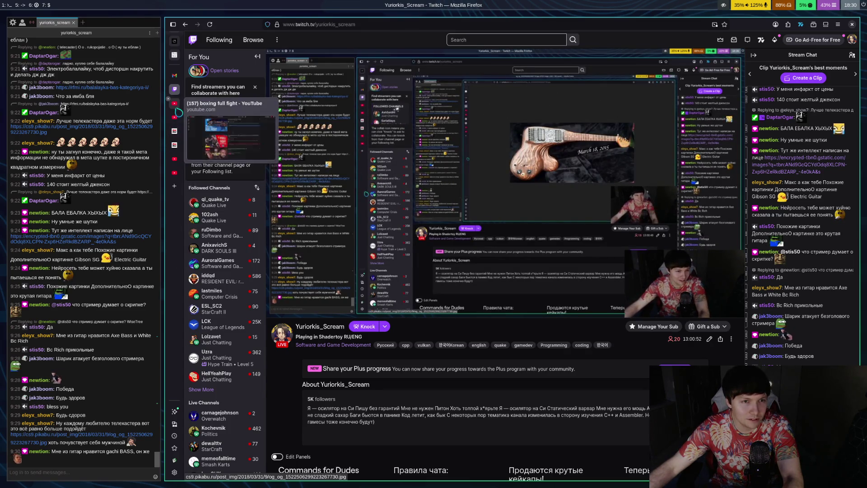
# Step: Switch back to the AI Studio tab showing the U/w and 1/w division answer
pyautogui.click(174, 40)
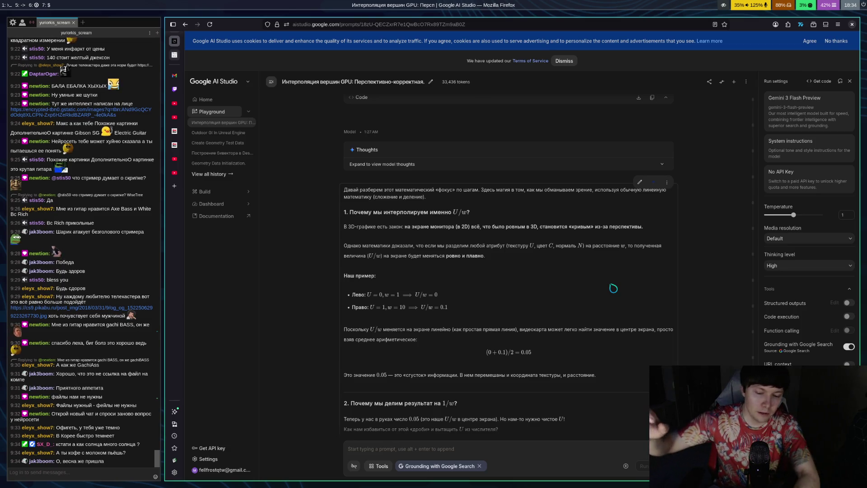
# Step: Switch to workspace 6, showing the OBS Studio scene with webcam, alert and screen-capture sources
pyautogui.press('super+6')
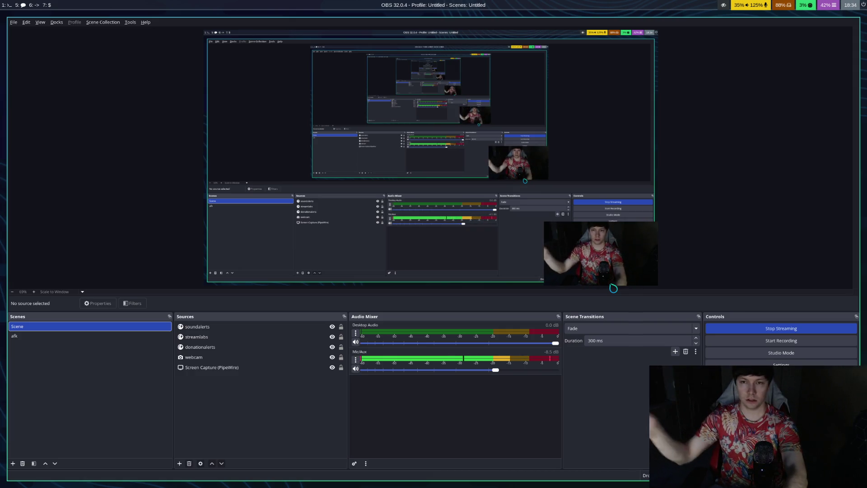
# Step: Return to the Firefox workspace and open the chat-linked dried kumys advert image
pyautogui.press('super+5')
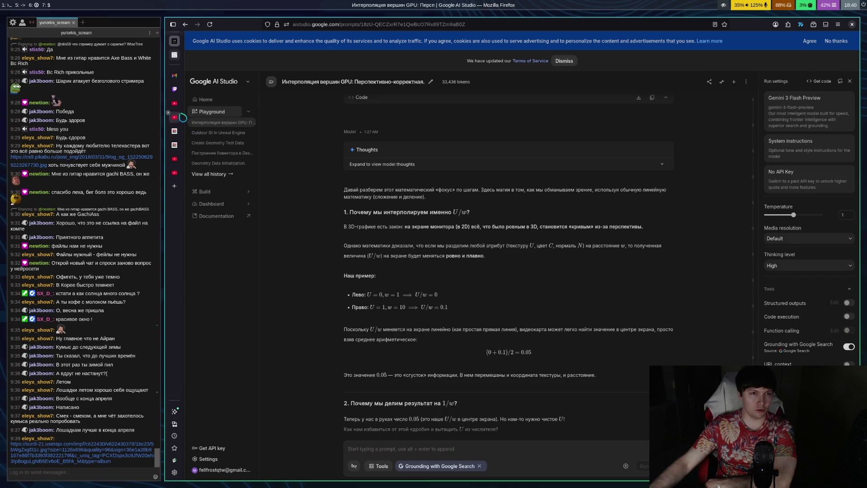
pyautogui.click(175, 89)
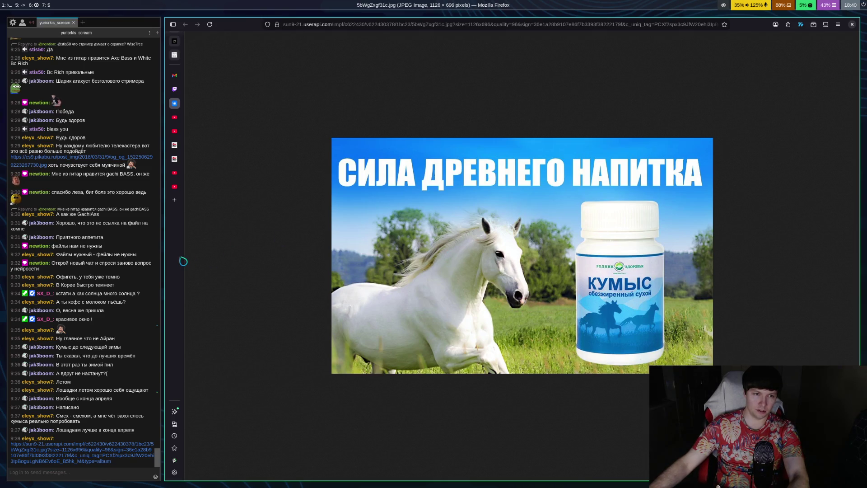
# Step: Close the kumys advert and bring back the AI Studio interpolation answer
pyautogui.hotkey('ctrl', 'w')
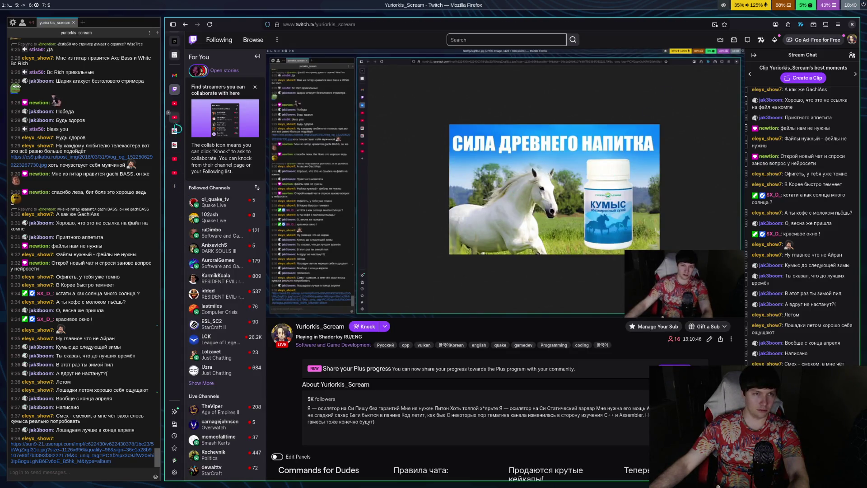
pyautogui.click(180, 47)
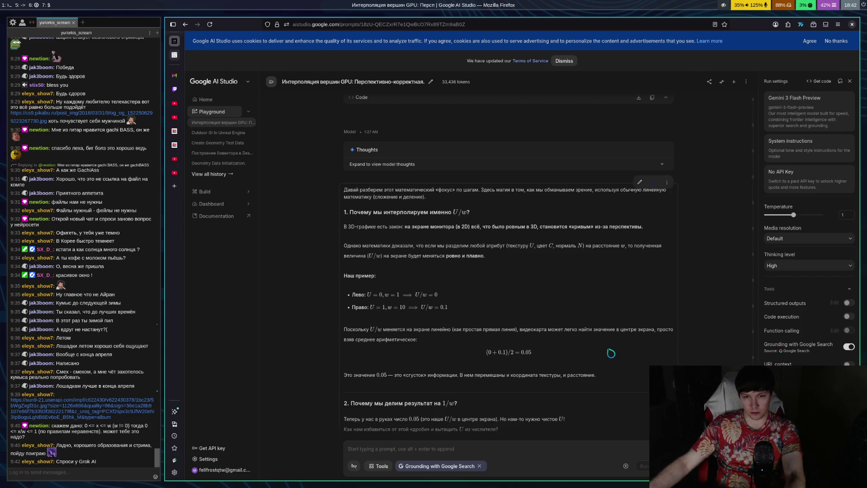
# Step: Use the answer's three-dot menu to 'Copy as text' the 1/w interpolation explanation
pyautogui.scroll(-3, 606, 351)
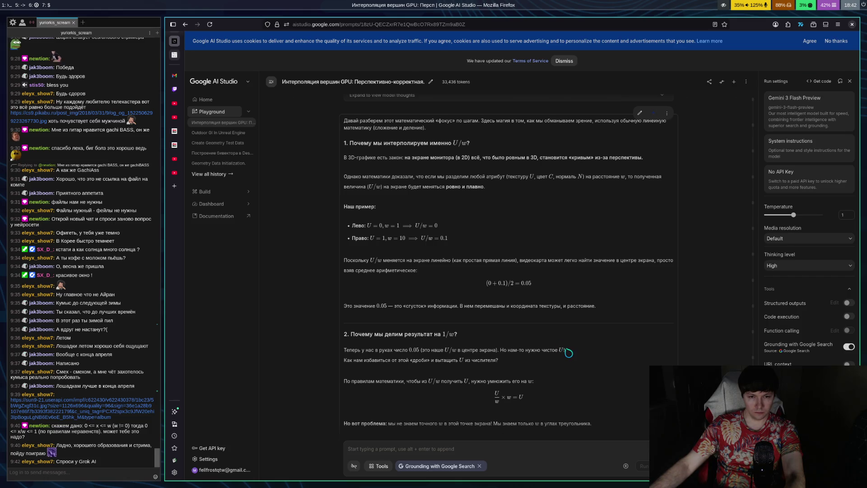
pyautogui.scroll(-1, 568, 349)
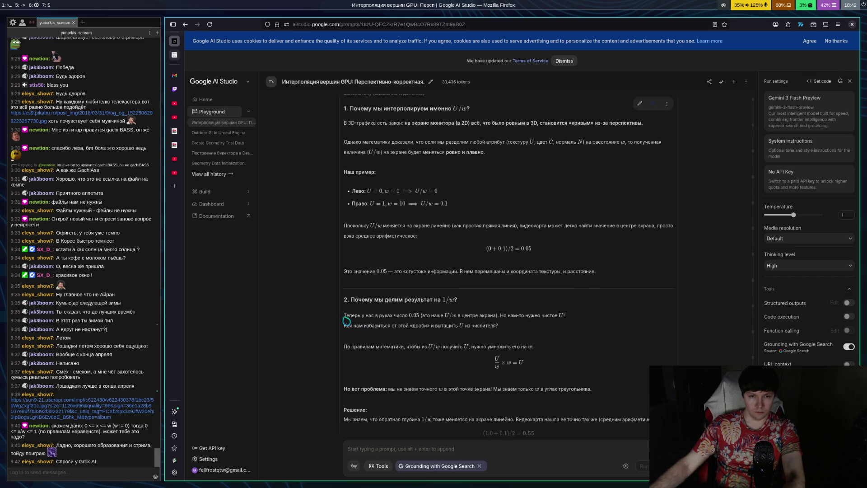
pyautogui.scroll(3, 441, 317)
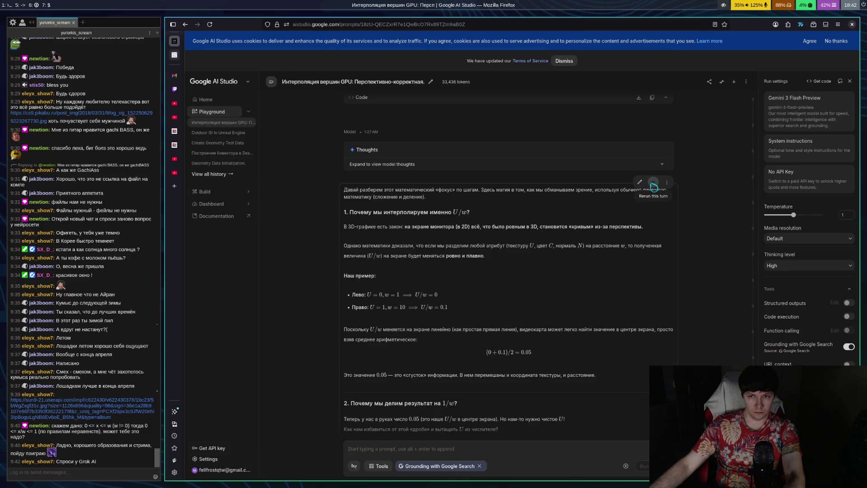
pyautogui.click(666, 184)
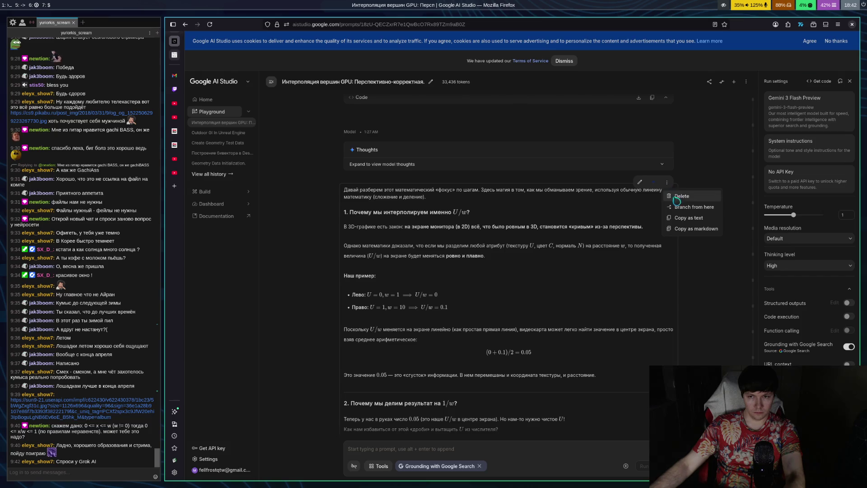
pyautogui.click(687, 217)
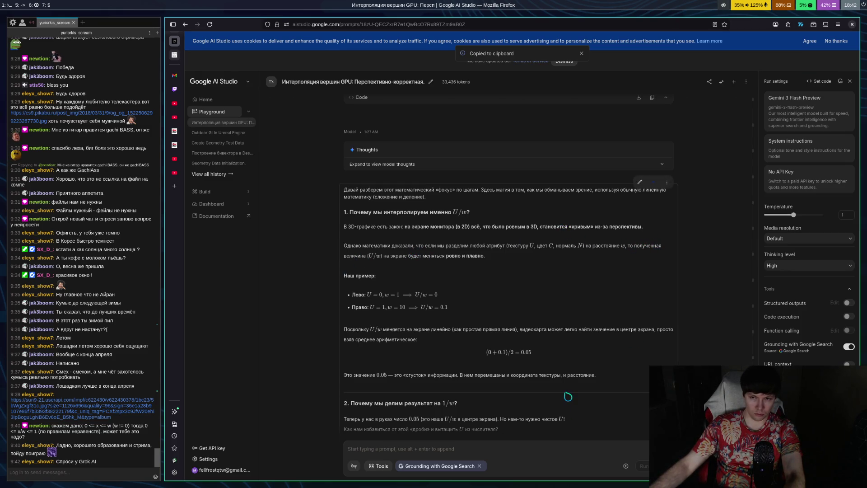
# Step: Scroll to the end of the answer, accept the cookie banner and dismiss the Terms of Service notice
pyautogui.scroll(-10, 549, 374)
pyautogui.scroll(-15, 549, 374)
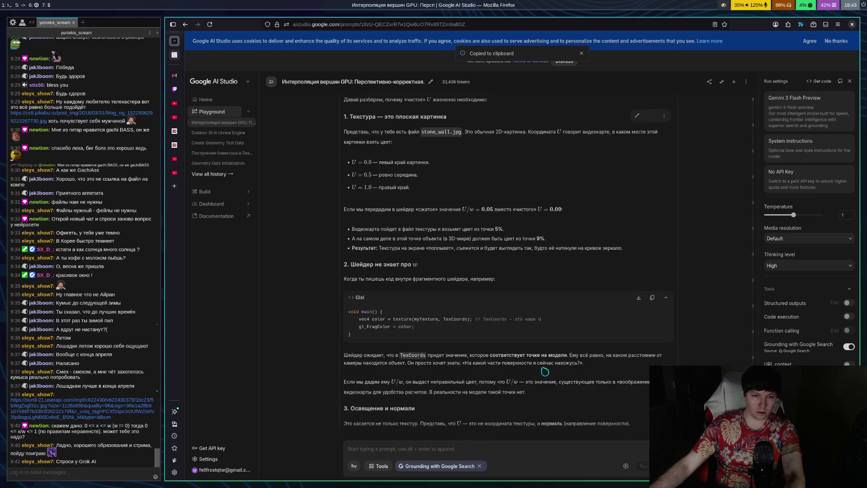
pyautogui.scroll(-5, 540, 375)
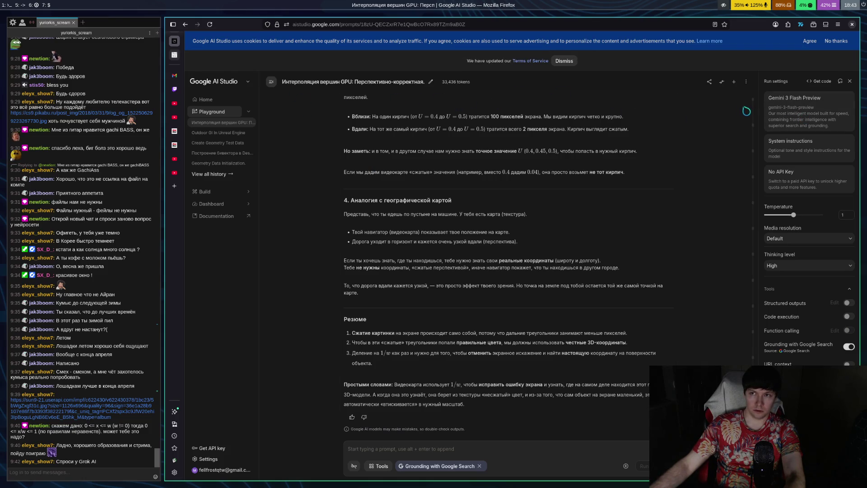
pyautogui.click(809, 41)
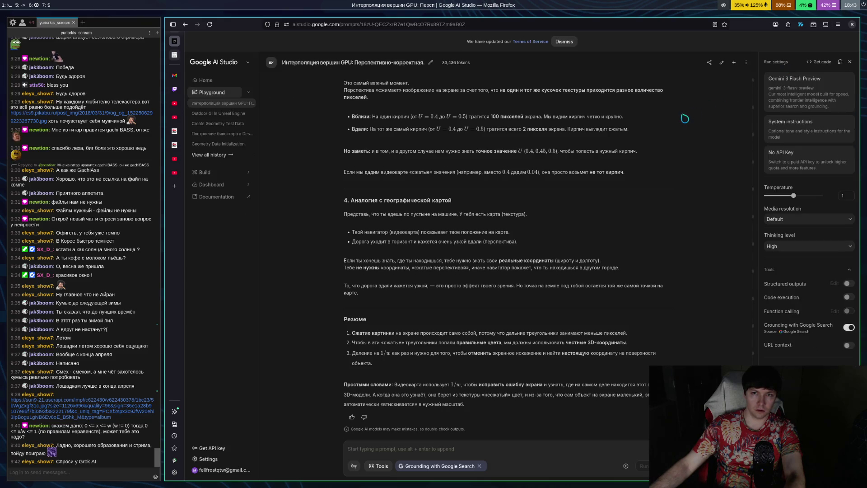
pyautogui.click(564, 43)
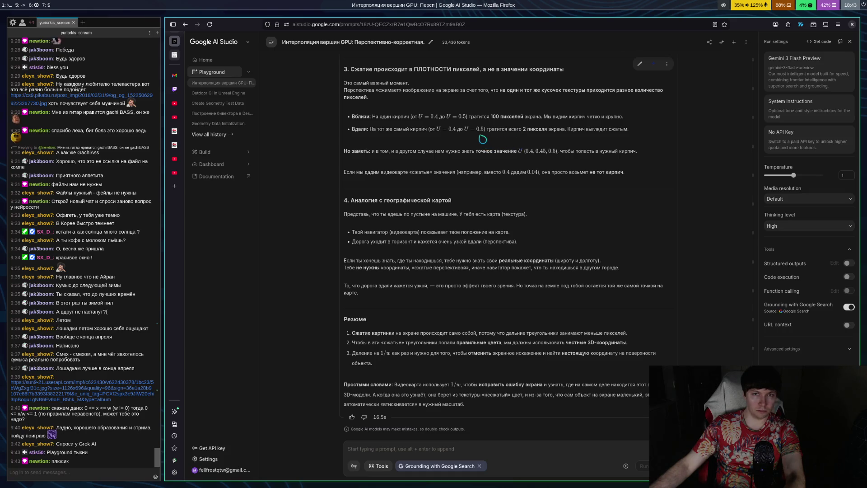
# Step: In a new chat, paste the copied explanation and send 'Почему мы должны потом еще умножать на 1/w?'
pyautogui.click(733, 42)
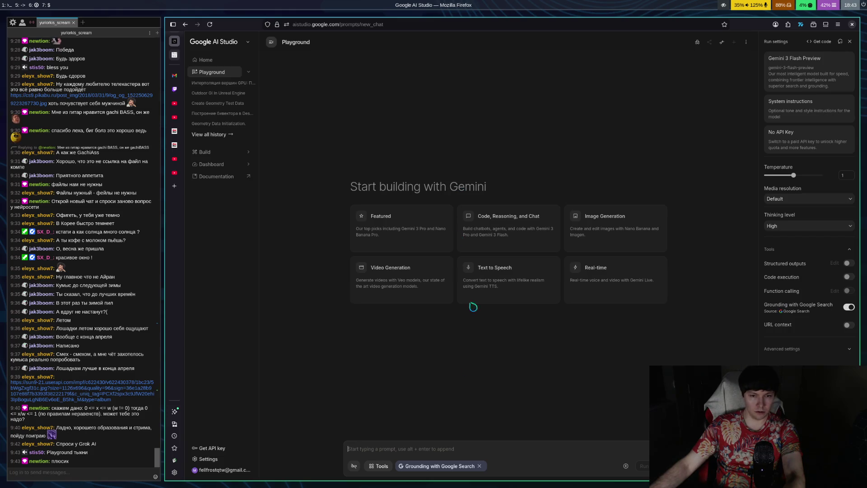
pyautogui.hotkey('ctrl', 'v')
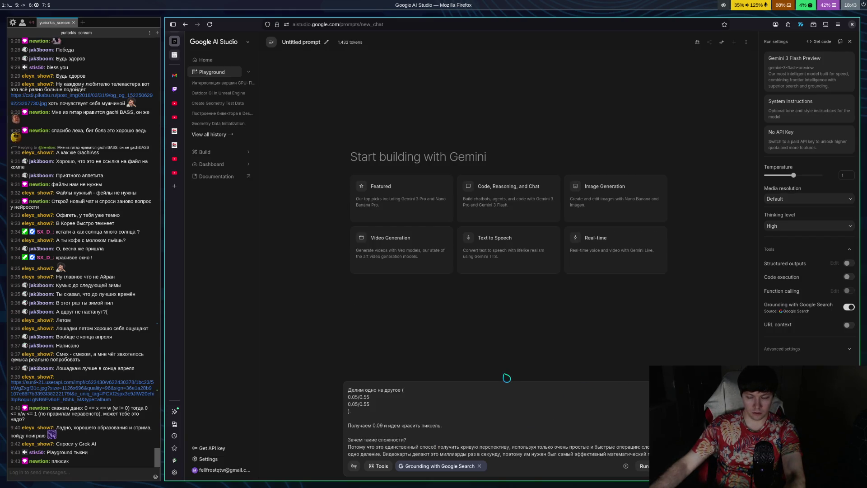
pyautogui.press('Return')
pyautogui.write('Почему мы д')
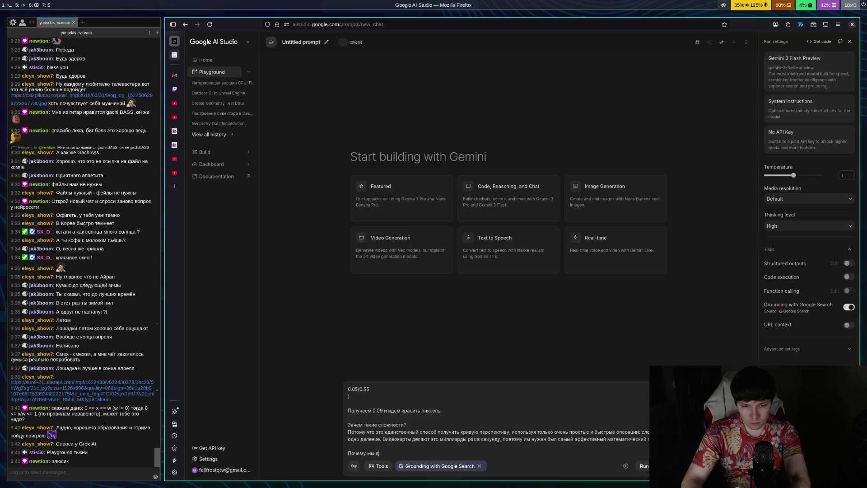
pyautogui.write('олжны')
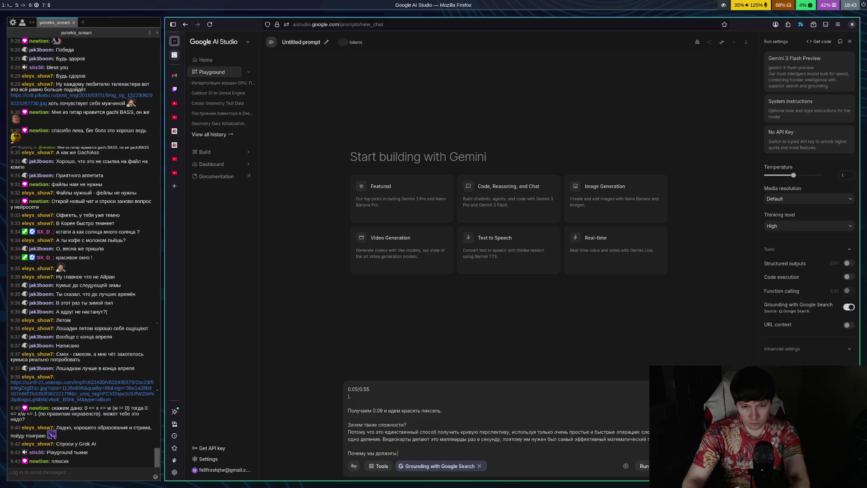
pyautogui.press('BackSpace')
pyautogui.write('ом еще умножать на ')
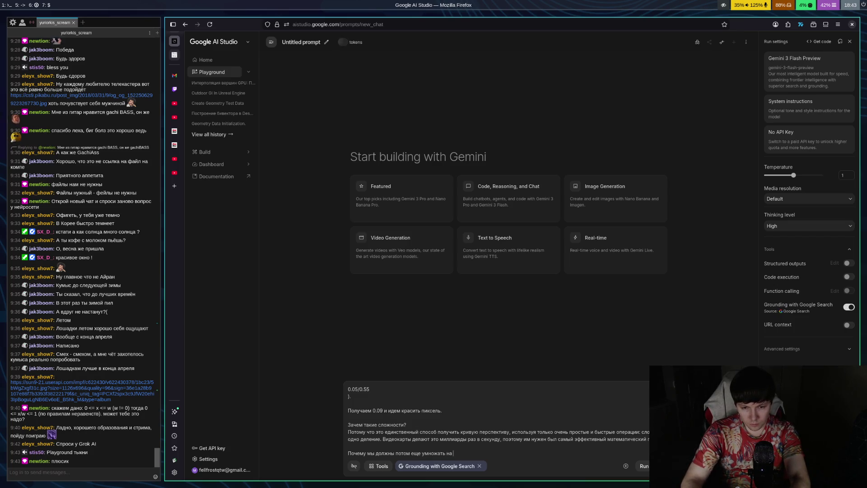
pyautogui.write('1/w?')
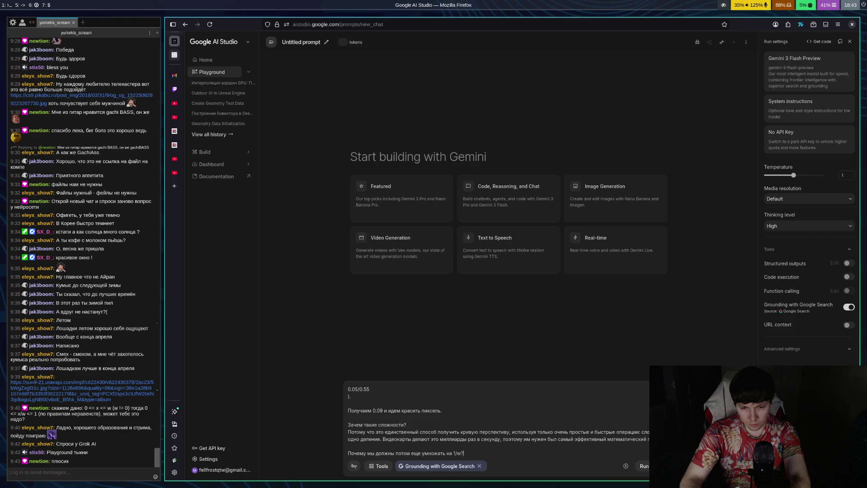
pyautogui.hotkey('ctrl', 'Return')
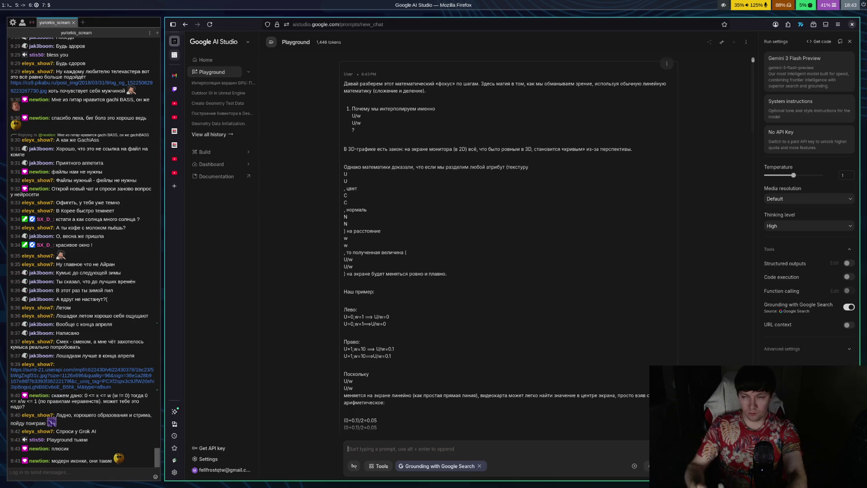
# Step: Scroll past the Thoughts block to the answer's first section, 'Математическая «распаковка»'
pyautogui.scroll(-5, 545, 203)
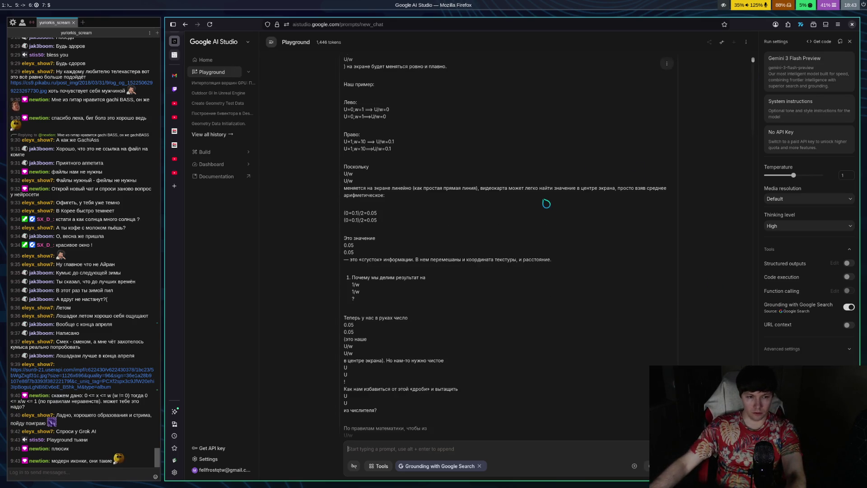
pyautogui.scroll(-15, 546, 204)
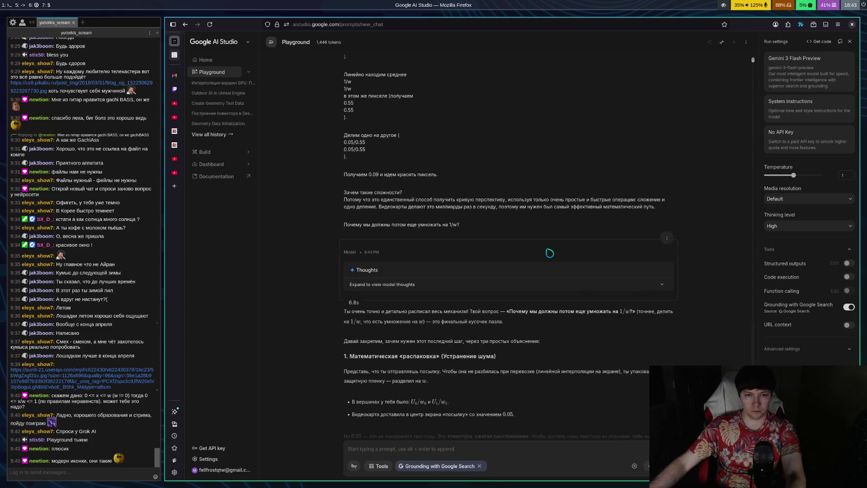
pyautogui.scroll(-4, 549, 253)
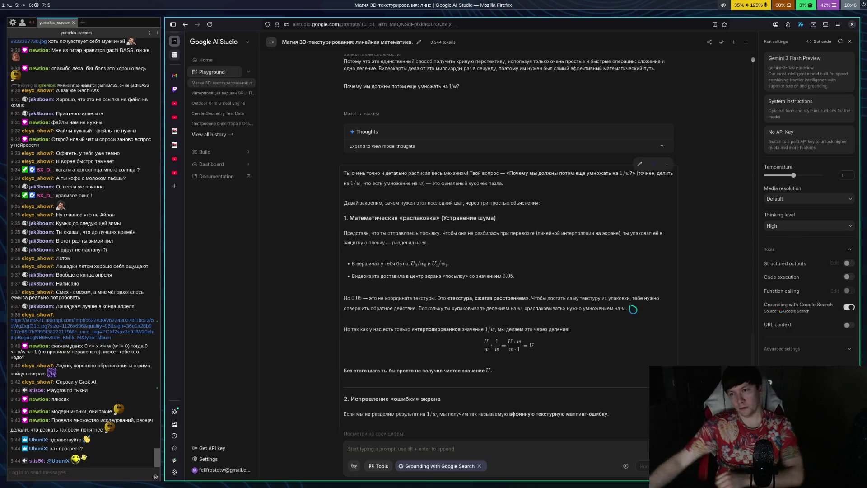
pyautogui.scroll(-5, 556, 336)
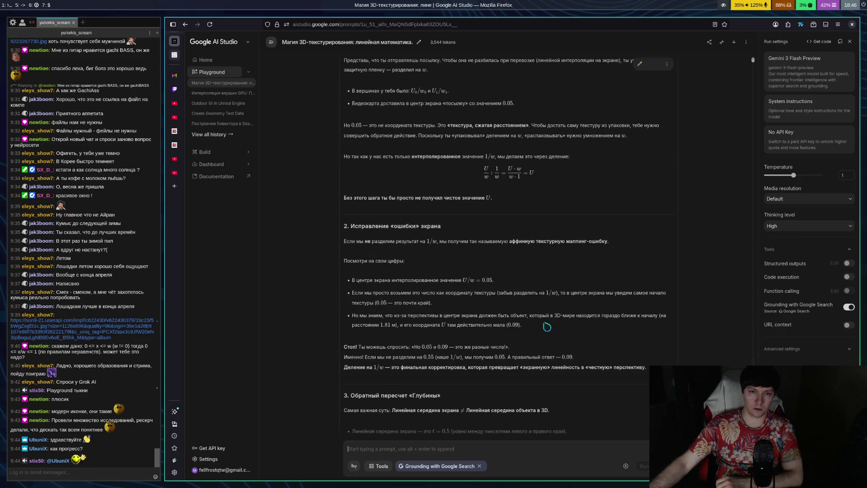
pyautogui.scroll(-2, 649, 345)
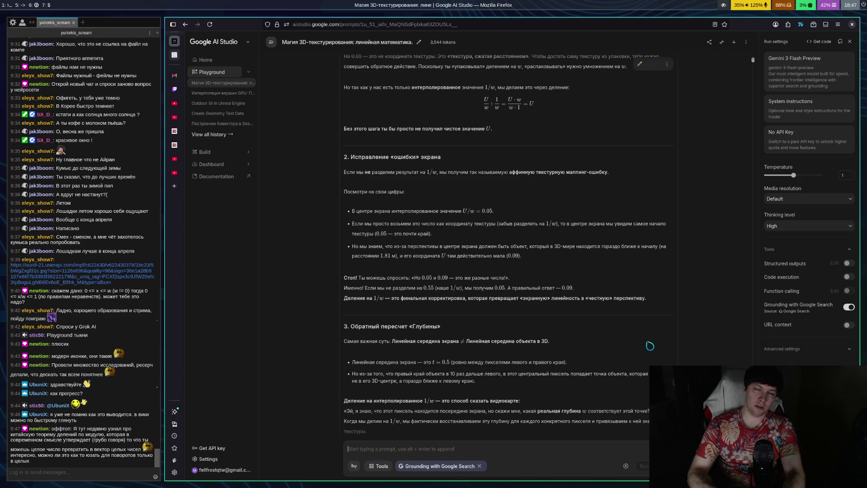
pyautogui.press('super+1')
pyautogui.press('Up')
pyautogui.press('Up')
pyautogui.press('Up')
pyautogui.hotkey('ctrl', 'space')
pyautogui.press('Down')
pyautogui.press('Down')
pyautogui.press('Down')
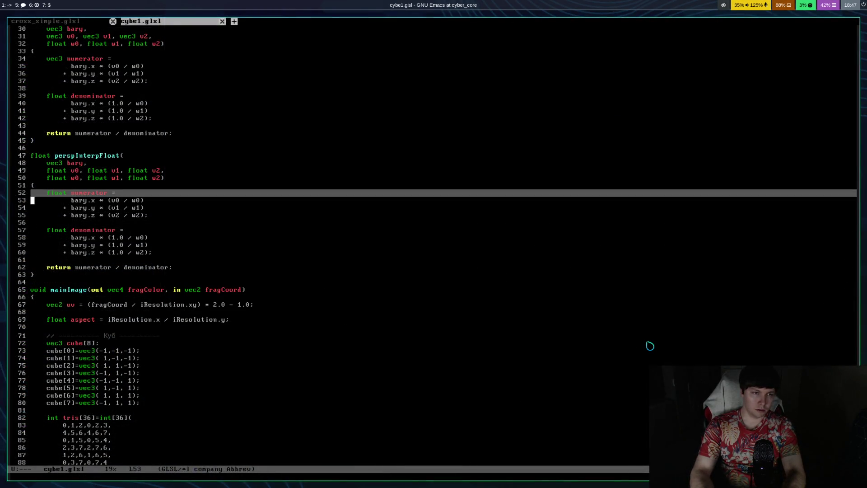
pyautogui.hotkey('ctrl', 'g')
pyautogui.hotkey('ctrl', 'l')
pyautogui.hotkey('ctrl', 'x')
pyautogui.hotkey('ctrl', 's')
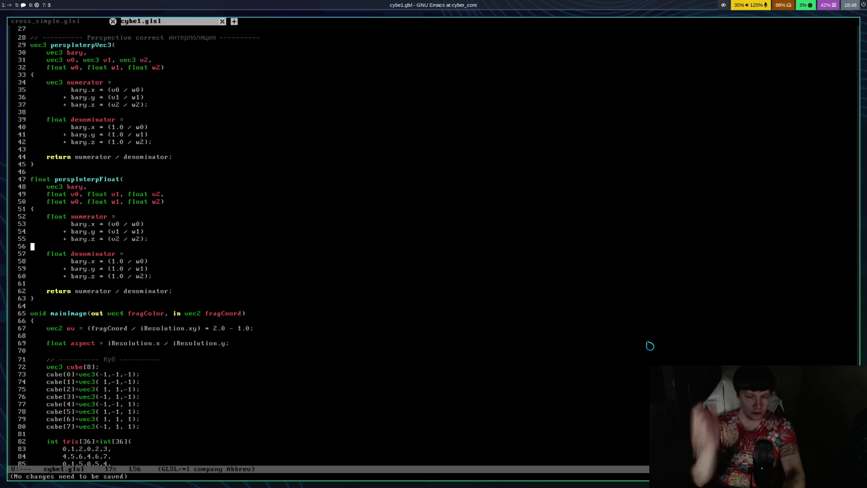
pyautogui.press('super+5')
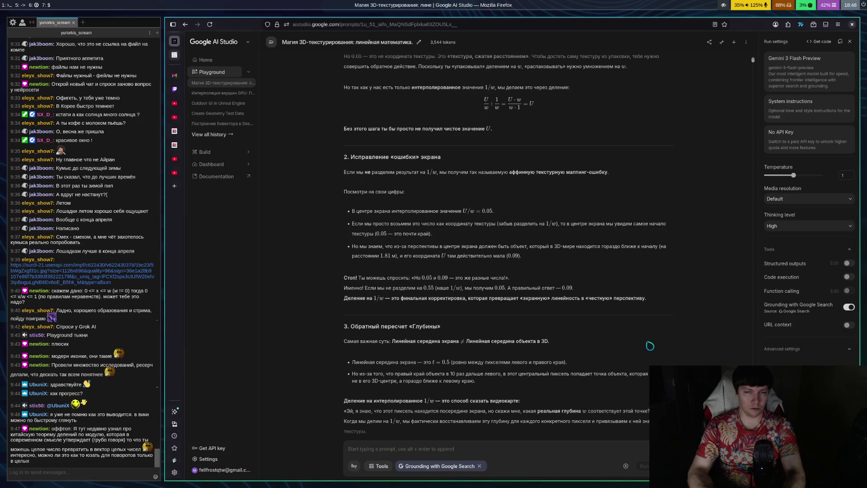
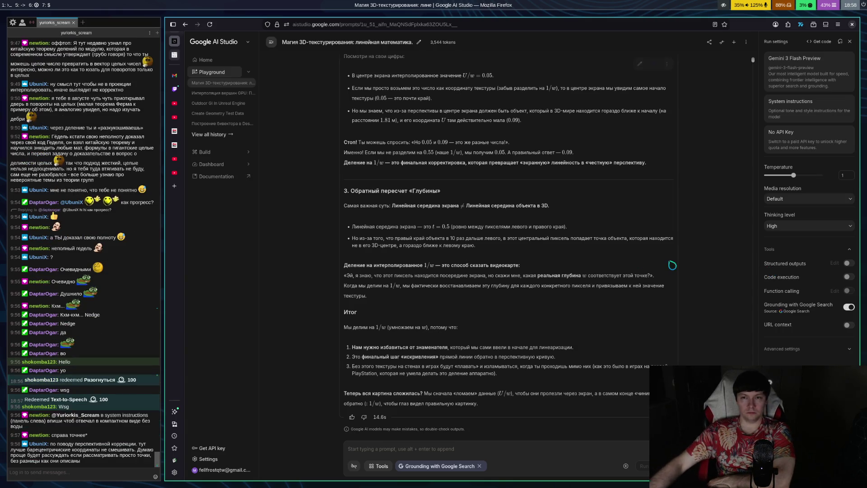
# Step: Send Gemini the Russian prompt 'Дай мне пример полного расчета для пикселя с конкретными числами'
pyautogui.scroll(3, 734, 266)
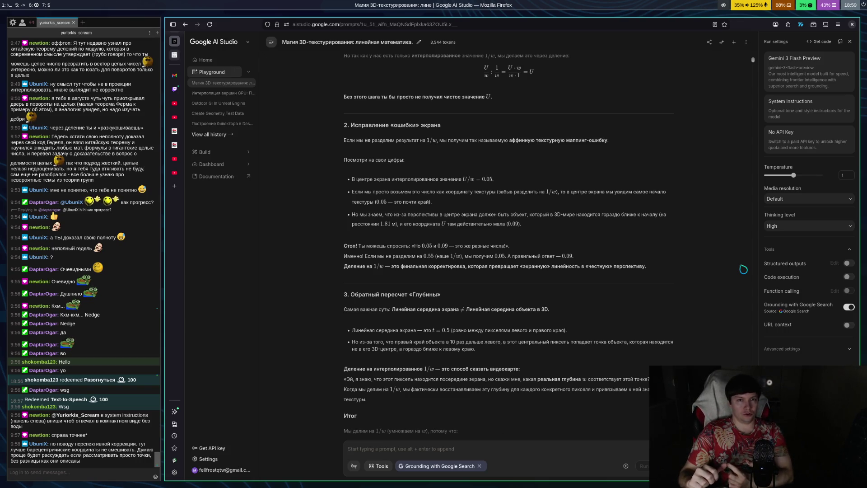
pyautogui.scroll(4, 697, 212)
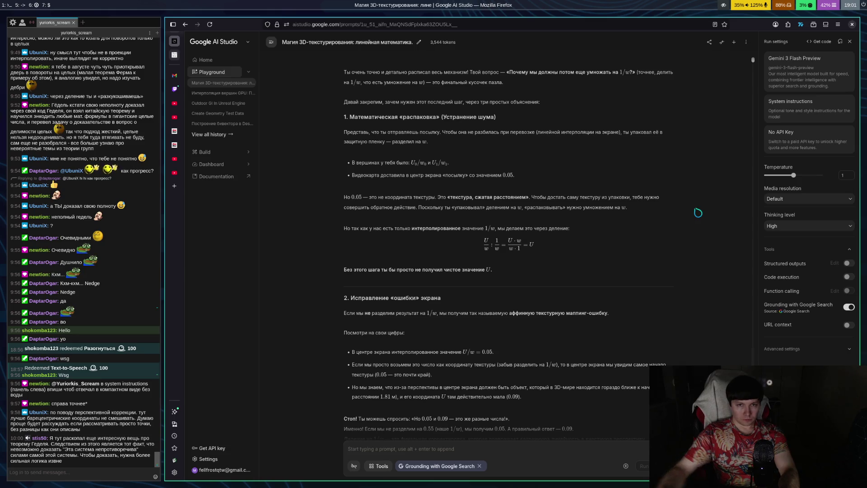
pyautogui.scroll(-6, 520, 291)
pyautogui.click(522, 455)
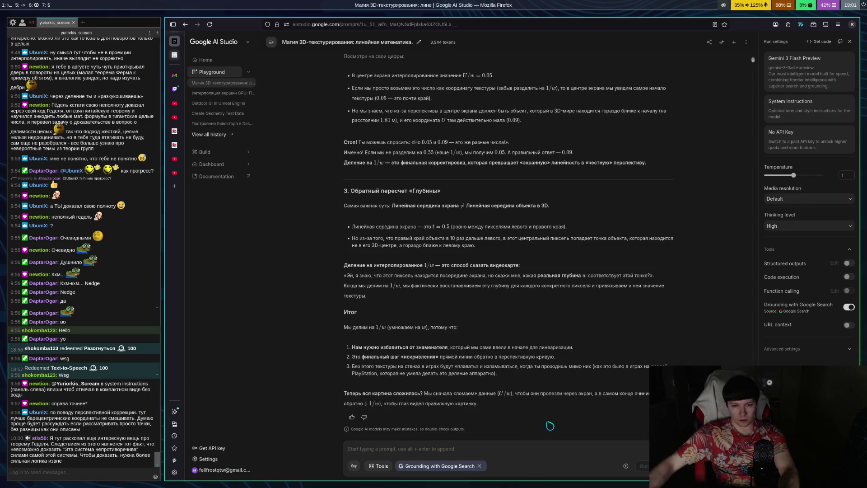
pyautogui.write('цу')
pyautogui.press('BackSpace')
pyautogui.press('BackSpace')
pyautogui.write('Дай')
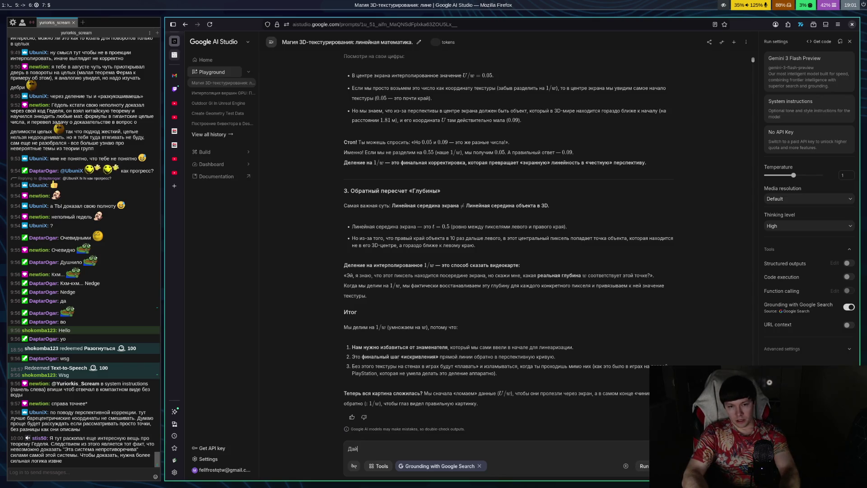
pyautogui.write(' мне пример ')
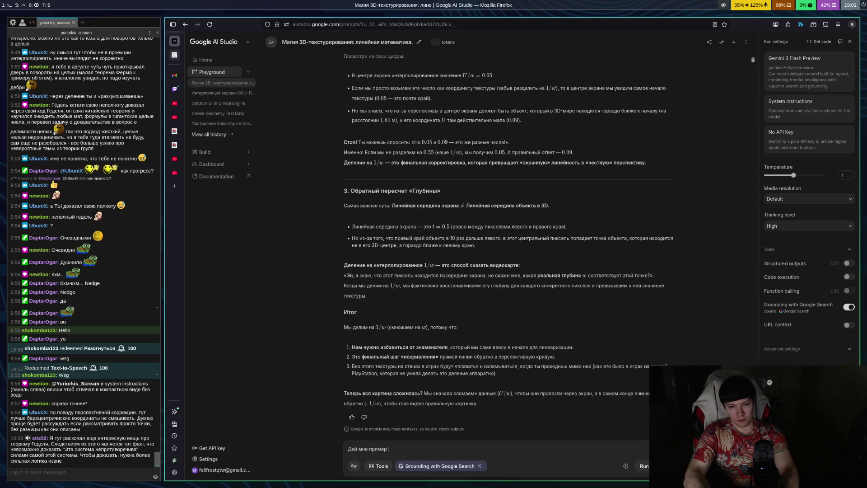
pyautogui.write('полного расчета для')
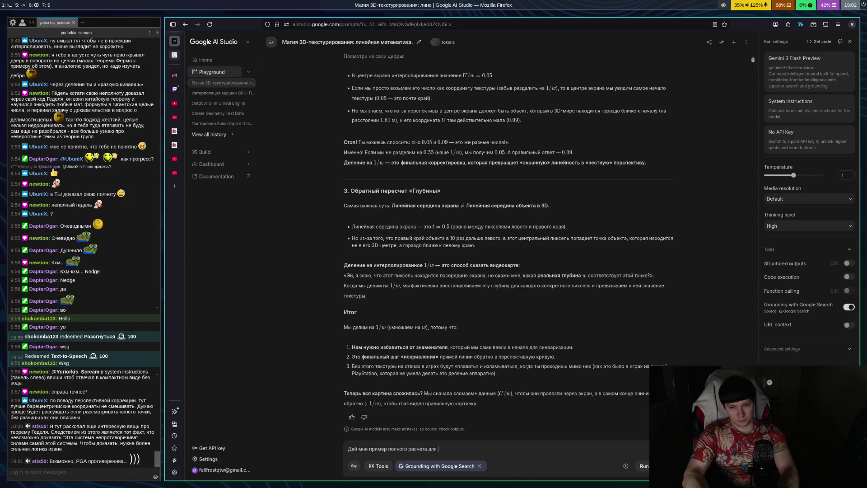
pyautogui.write(' пи')
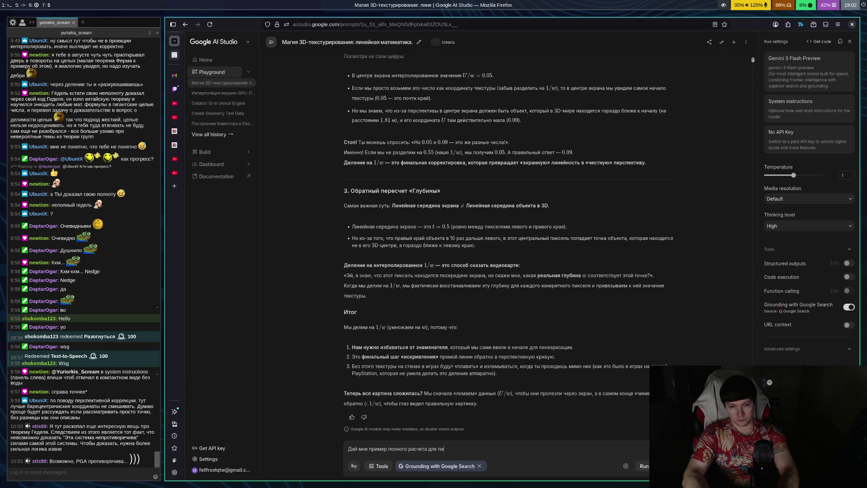
pyautogui.write('кселя')
pyautogui.write(' с ко')
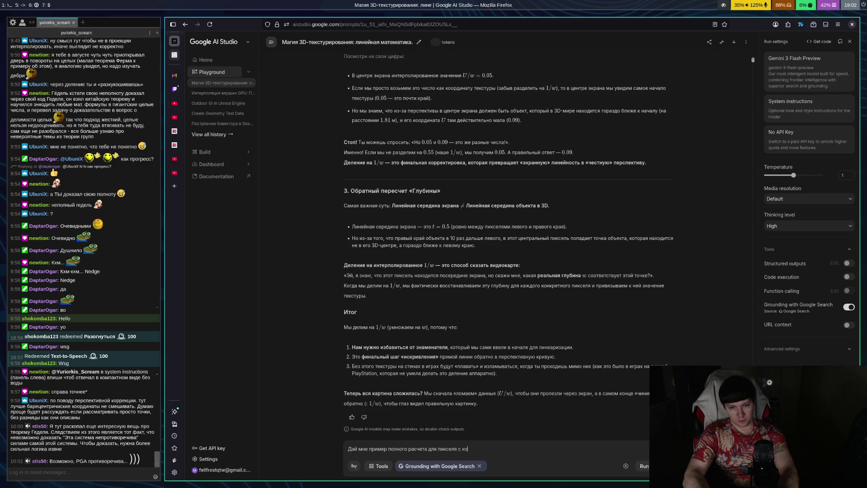
pyautogui.write('нкретными числами')
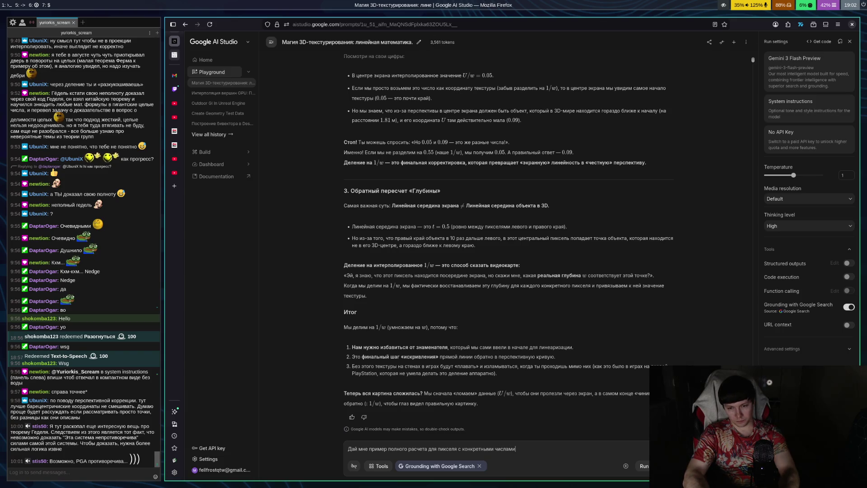
pyautogui.press('Return')
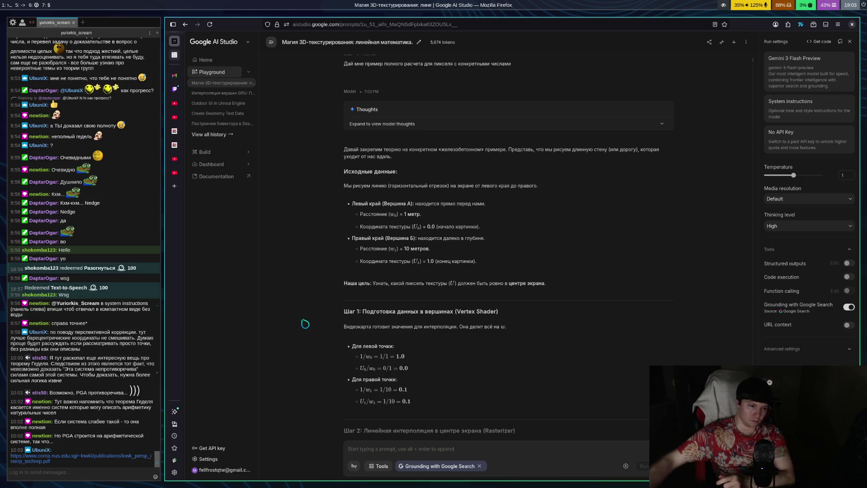
# Step: Open the perspective interpolation paper from the Twitch chat link and save it as lowk_persp_interp_techrep.pdf
pyautogui.click(174, 89)
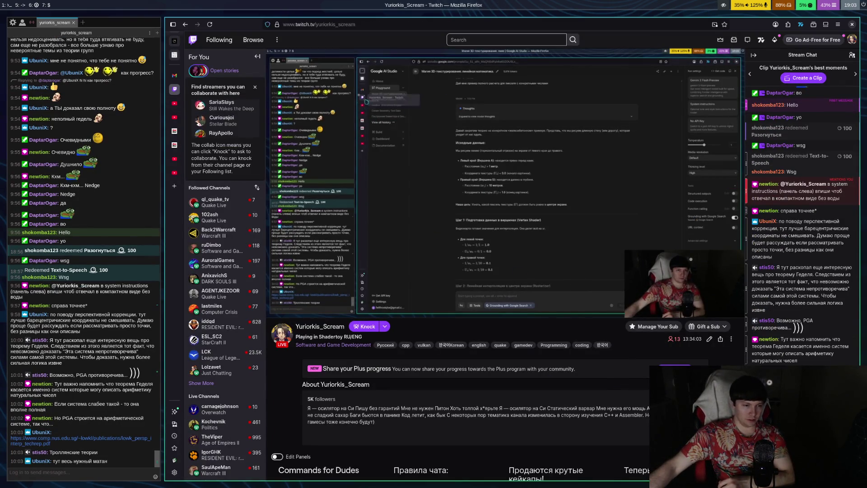
pyautogui.click(81, 438)
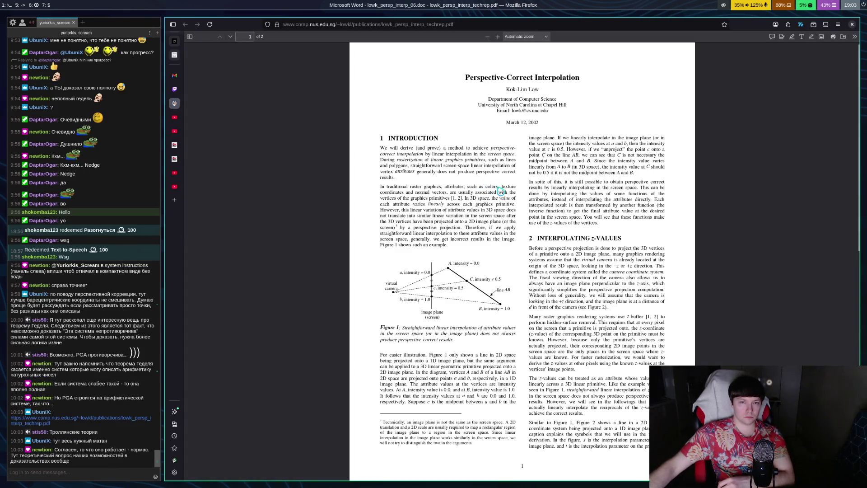
pyautogui.scroll(-4, 580, 244)
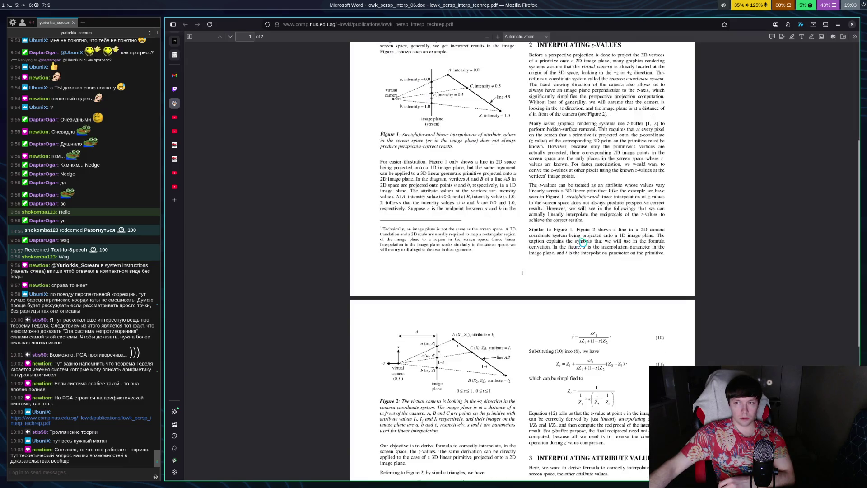
pyautogui.scroll(-5, 582, 242)
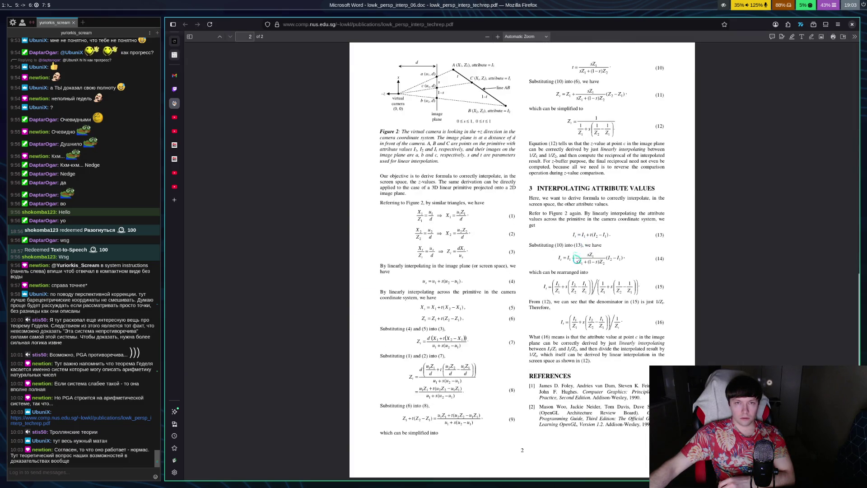
pyautogui.scroll(9, 576, 255)
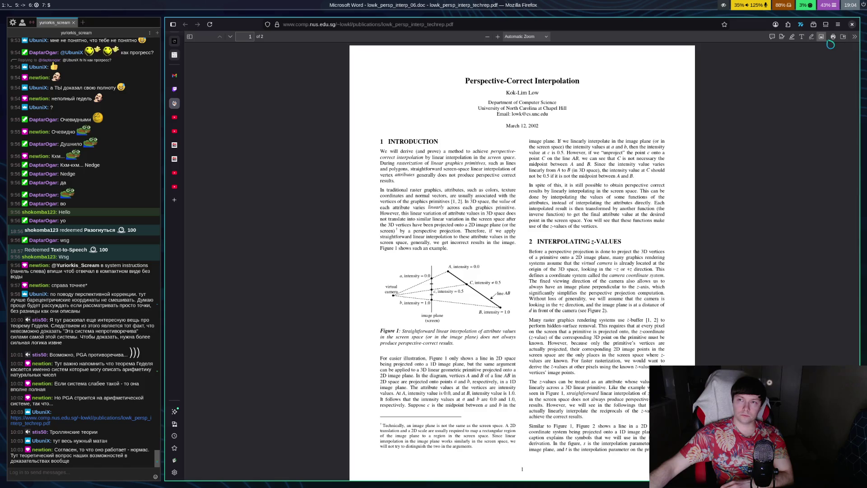
pyautogui.click(842, 37)
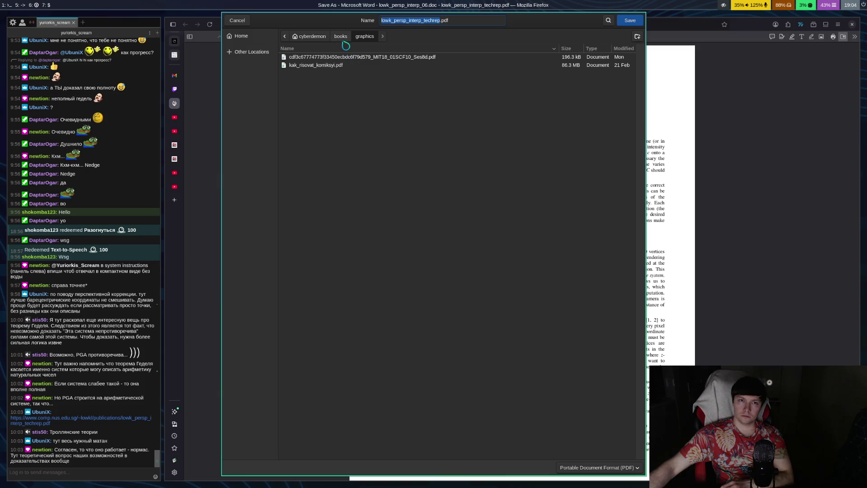
pyautogui.click(631, 21)
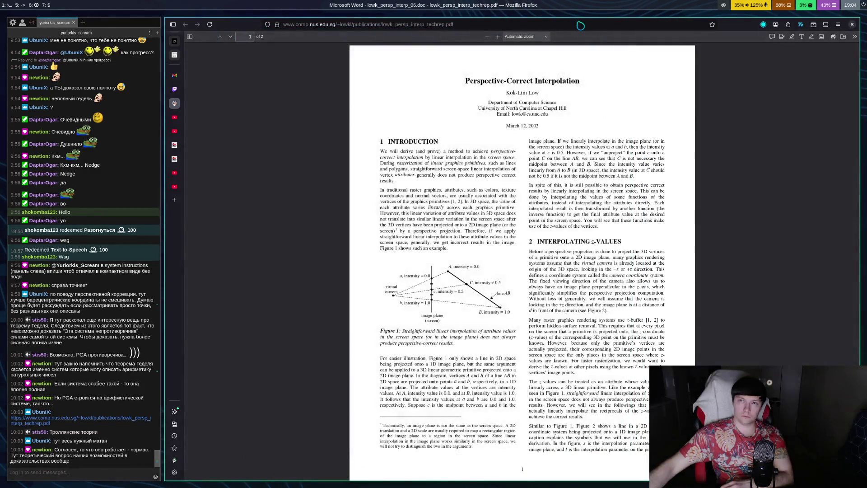
pyautogui.scroll(-9, 630, 337)
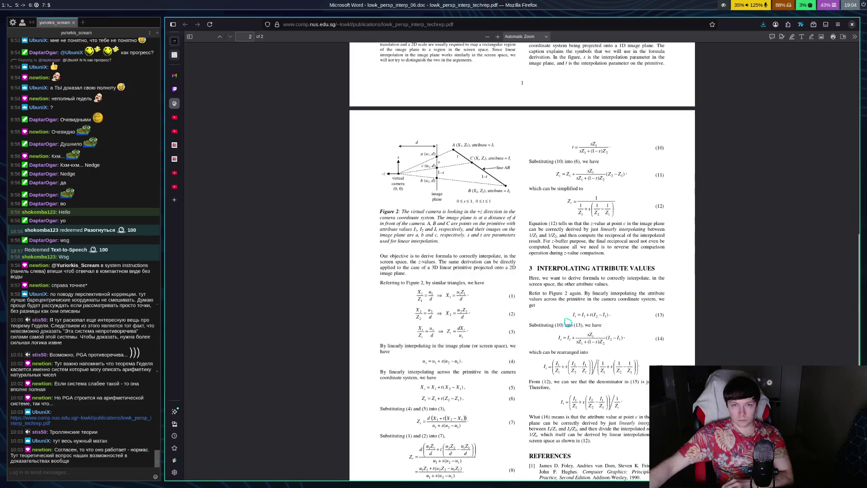
pyautogui.scroll(-1, 580, 326)
pyautogui.scroll(-2, 580, 326)
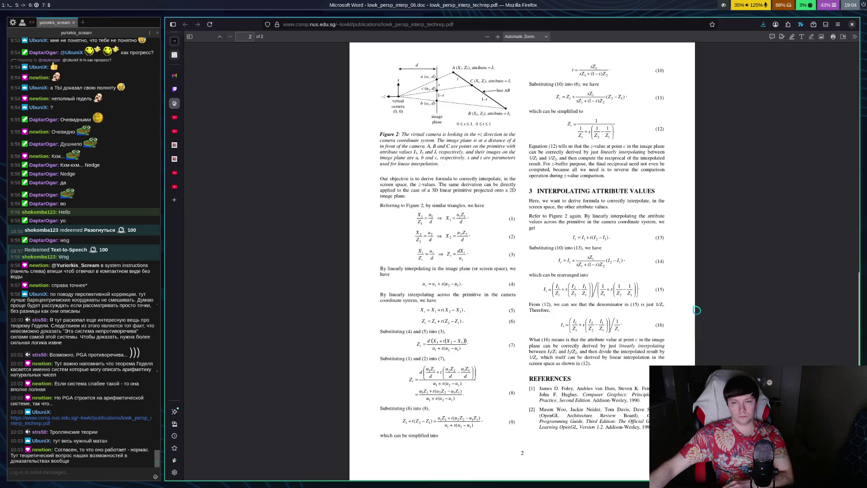
pyautogui.scroll(-1, 696, 310)
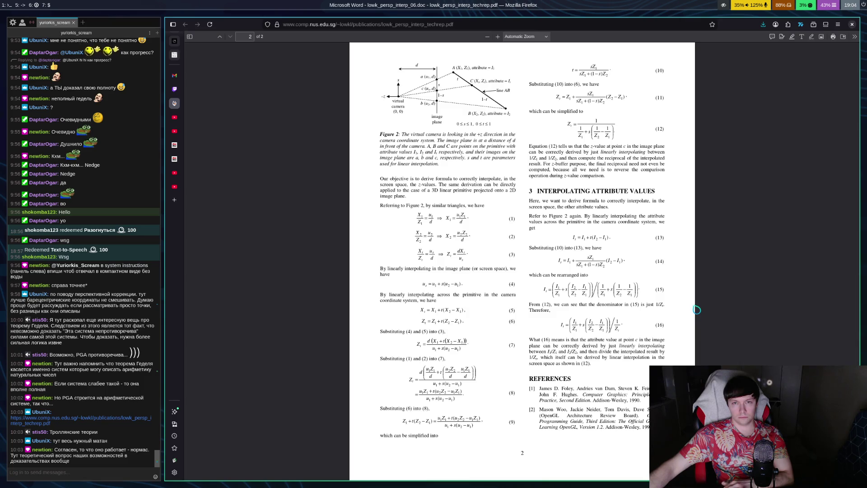
pyautogui.scroll(-1, 671, 298)
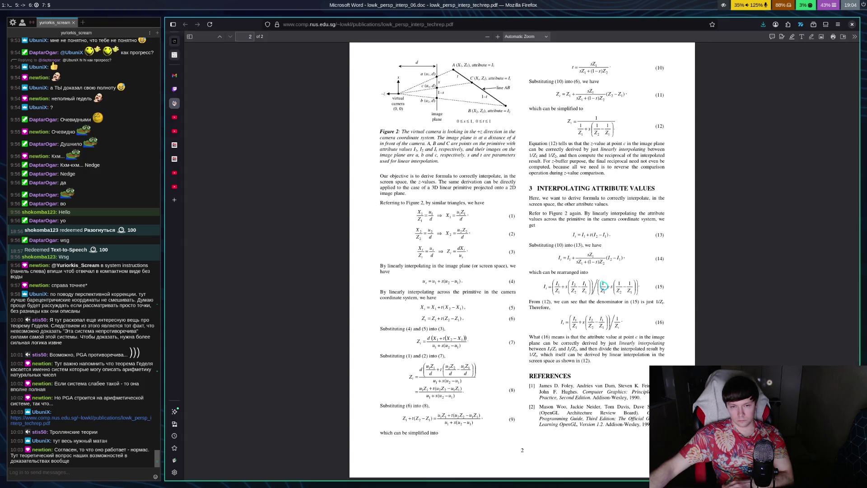
pyautogui.scroll(-1, 603, 286)
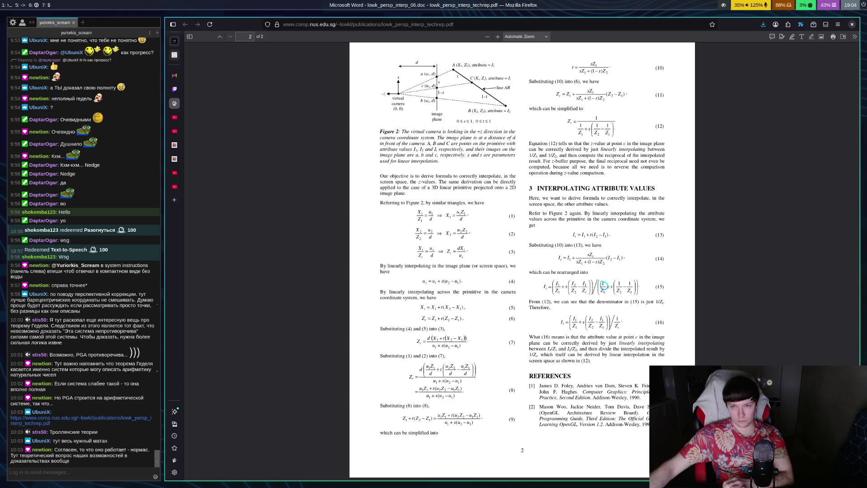
pyautogui.scroll(-1, 592, 276)
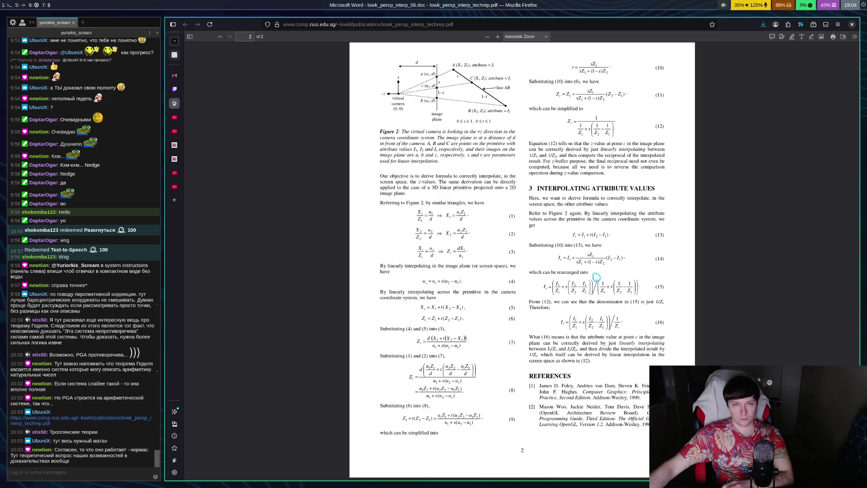
pyautogui.scroll(5, 596, 276)
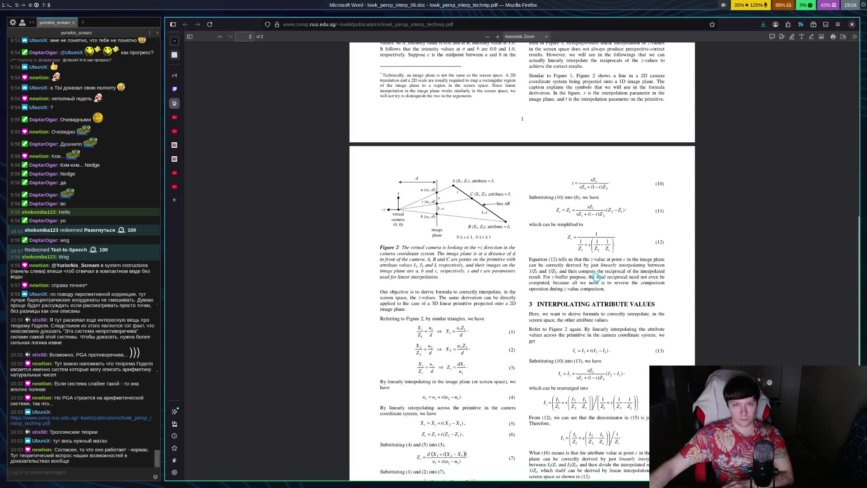
pyautogui.scroll(5, 602, 274)
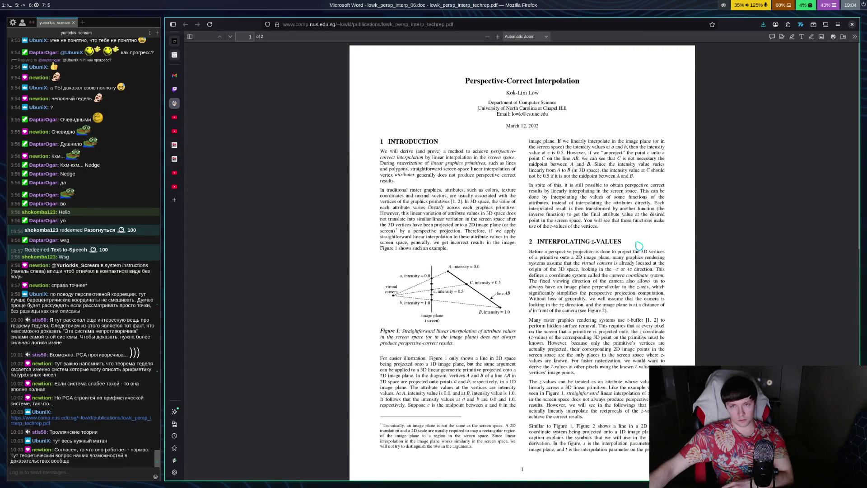
pyautogui.scroll(-4, 640, 244)
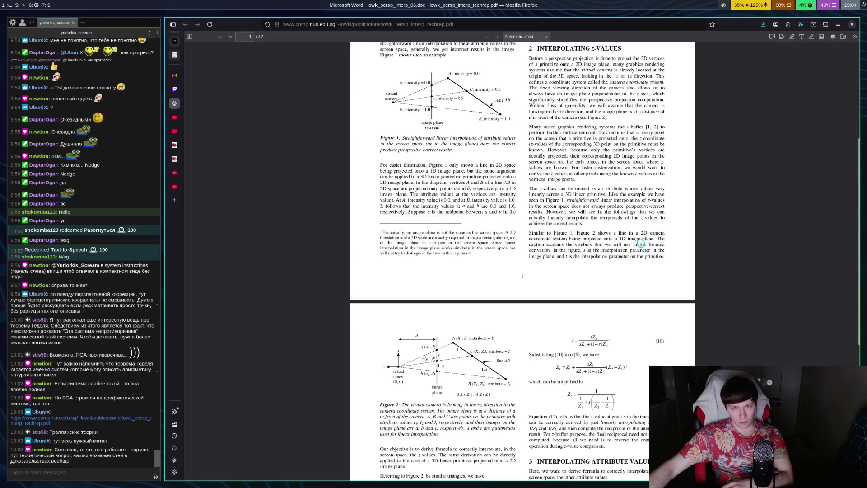
pyautogui.scroll(-5, 524, 261)
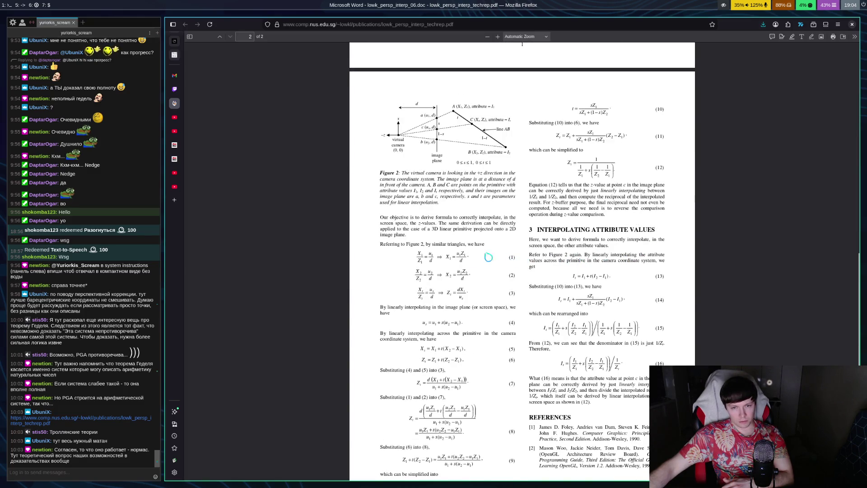
pyautogui.scroll(-1, 501, 257)
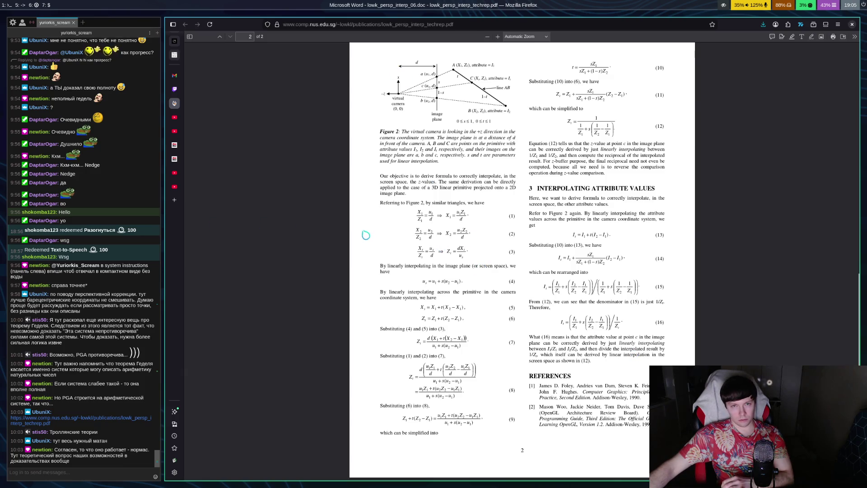
pyautogui.scroll(10, 520, 244)
pyautogui.scroll(3, 517, 211)
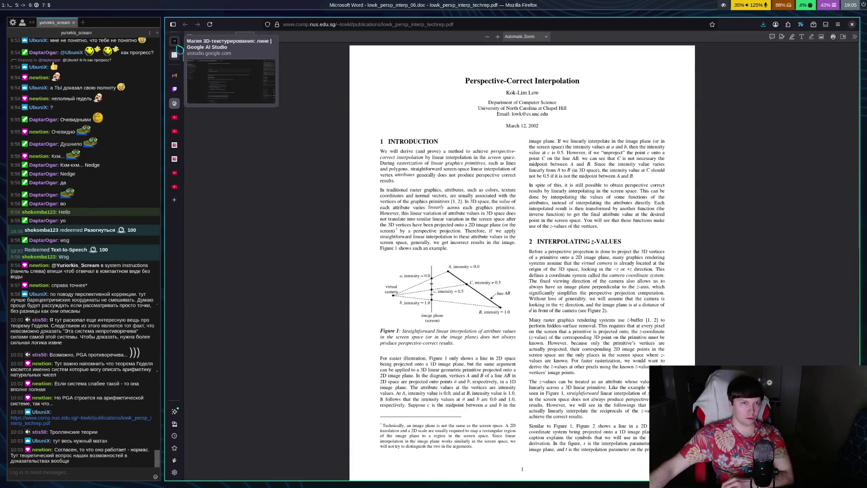
# Step: Switch back to the Google AI Studio tab showing Gemini's worked pixel example
pyautogui.click(174, 54)
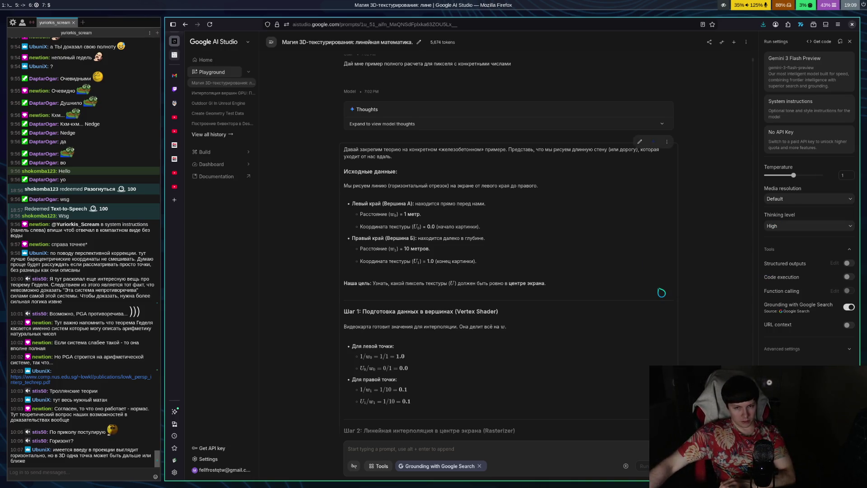
pyautogui.scroll(-4, 661, 293)
pyautogui.scroll(-4, 650, 293)
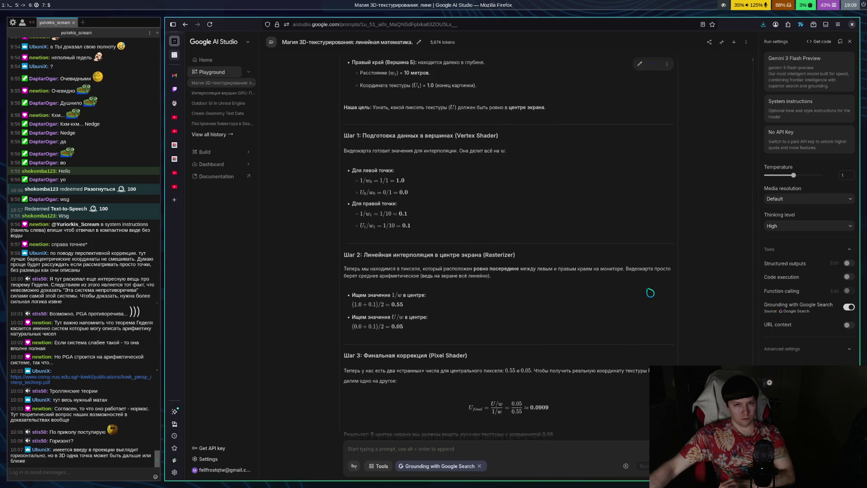
pyautogui.scroll(3, 654, 290)
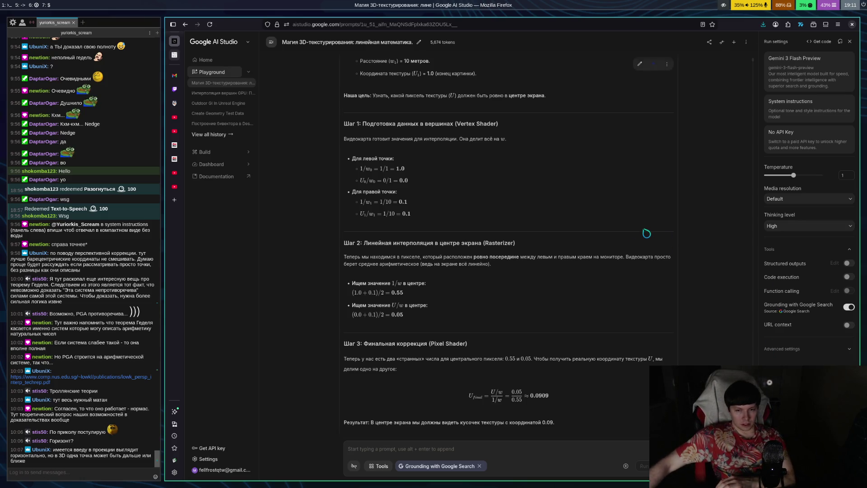
# Step: Scroll through Gemini's Step 3 to its perspective-correct 0.09 versus linear 0.5 comparison
pyautogui.scroll(-4, 647, 233)
pyautogui.scroll(-2, 582, 193)
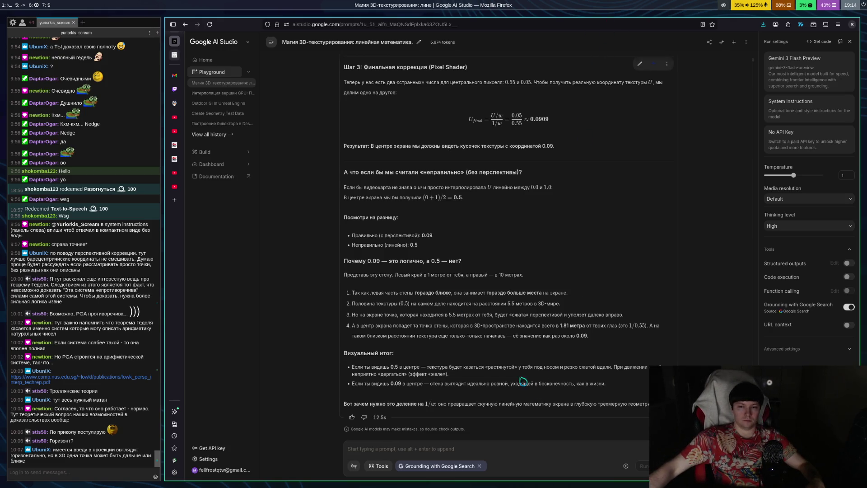
pyautogui.scroll(3, 579, 253)
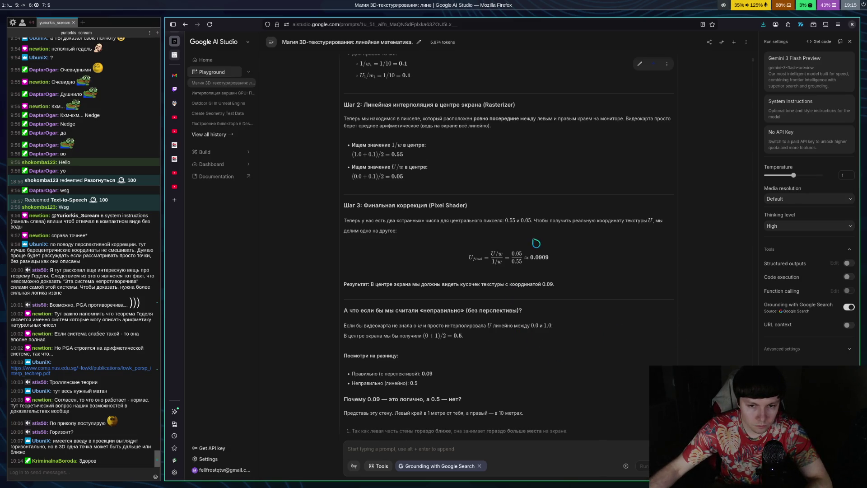
# Step: Read down to the 'Визуальный итог' section, then bring up the Perspective-Correct Interpolation PDF
pyautogui.scroll(-3, 589, 295)
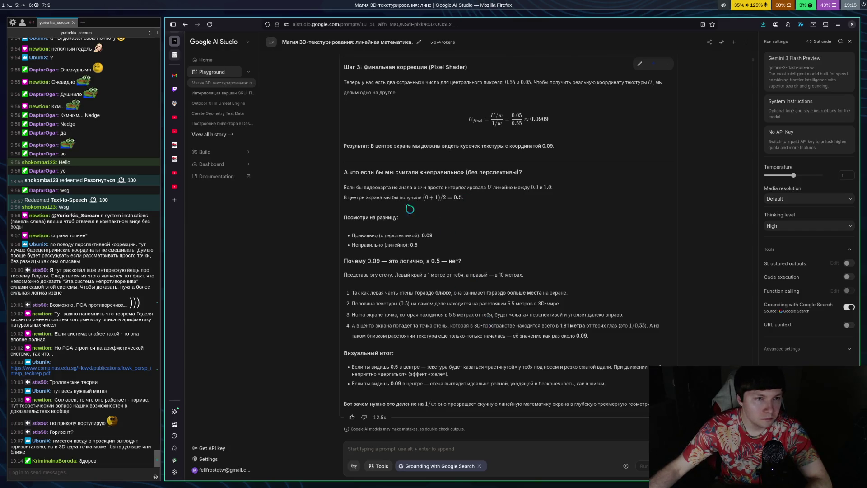
pyautogui.click(174, 103)
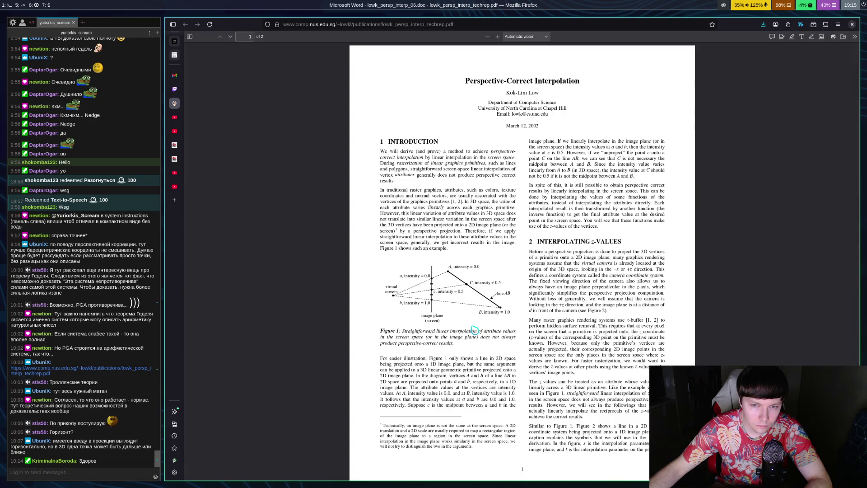
# Step: Study page 2's Interpolating Attribute Values equations in the paper, then return to the Gemini chat
pyautogui.scroll(-10, 474, 329)
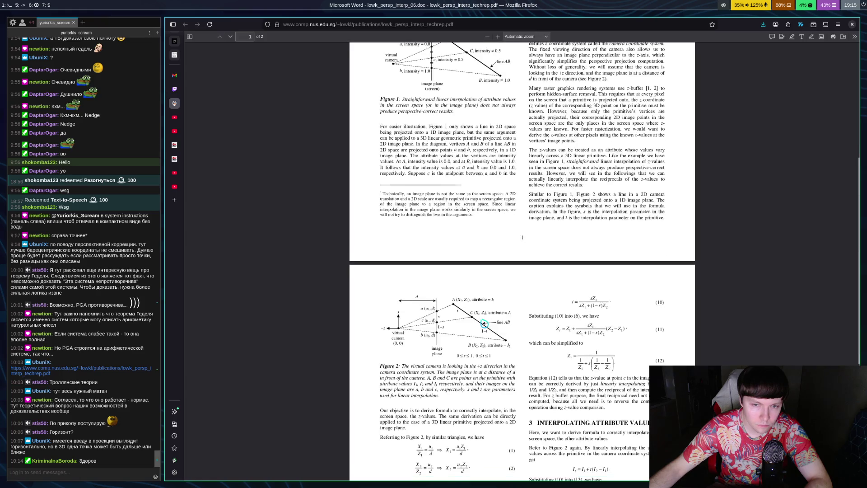
pyautogui.scroll(3, 479, 323)
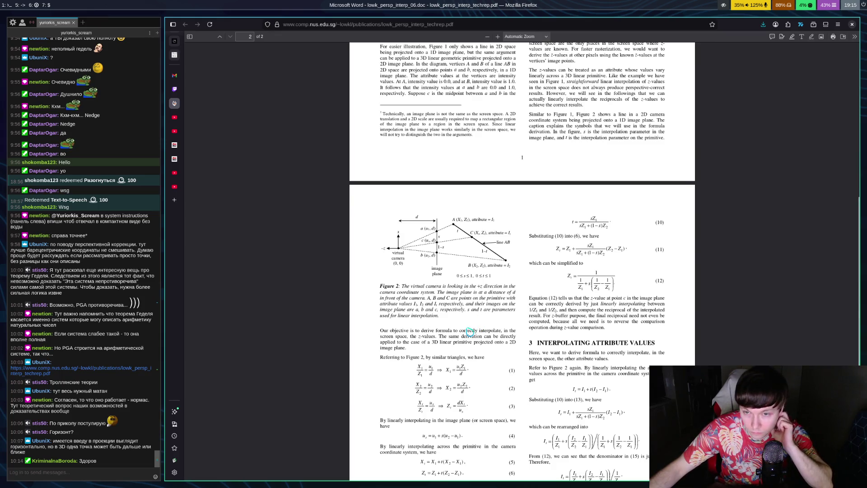
pyautogui.scroll(-3, 472, 328)
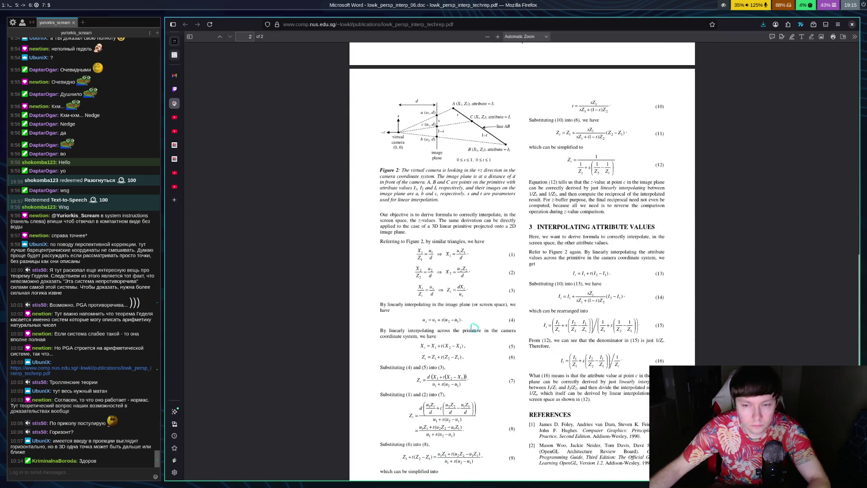
pyautogui.scroll(-1, 501, 292)
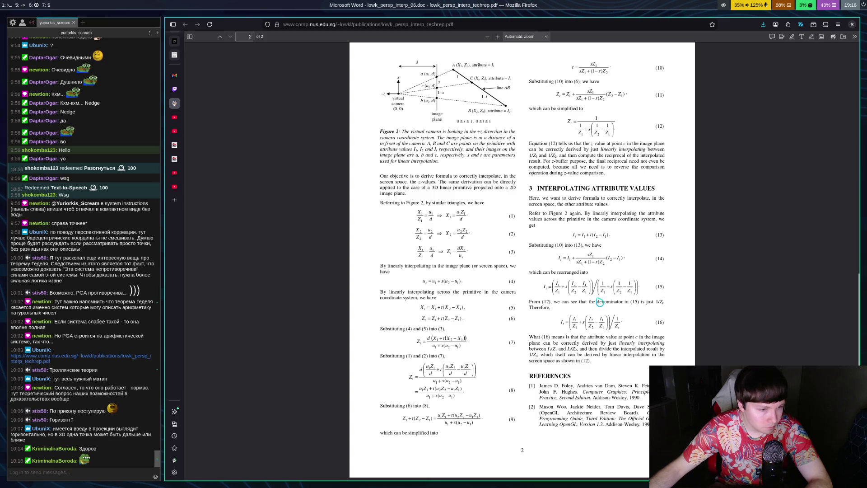
pyautogui.click(174, 41)
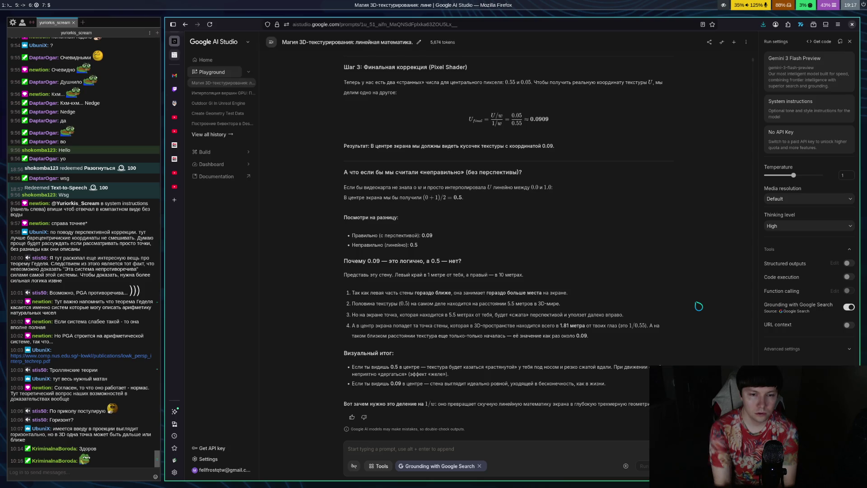
# Step: Ask Gemini in Russian for an example at one triangle vertex, such as a point 10 metres away
pyautogui.click(591, 455)
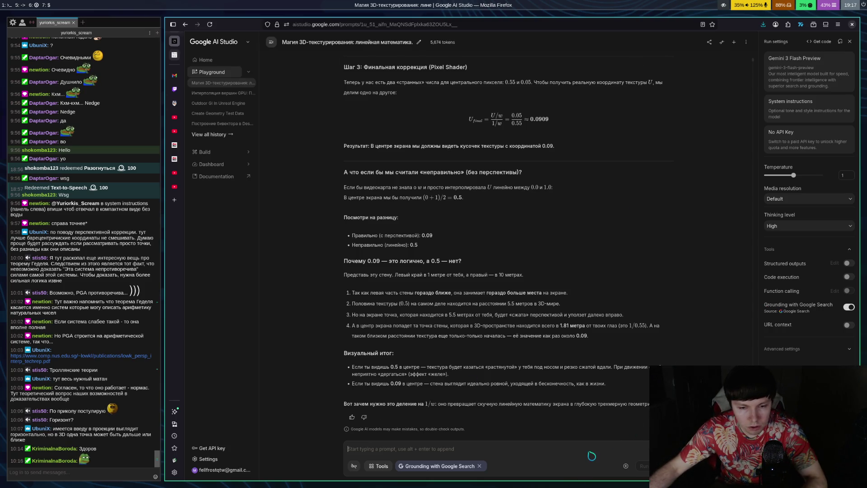
pyautogui.write('wr')
pyautogui.hotkey('alt', 'shift')
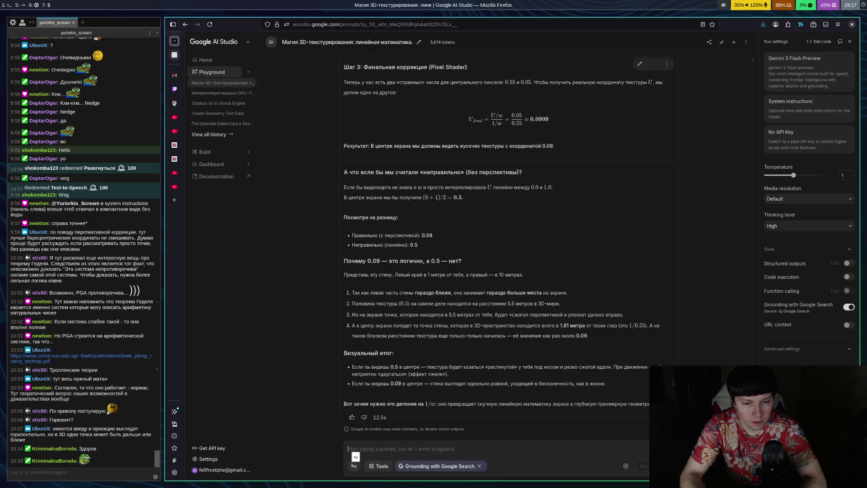
pyautogui.write('А чтьло')
pyautogui.press('BackSpace')
pyautogui.press('BackSpace')
pyautogui.write('то если рассмотреть пример ')
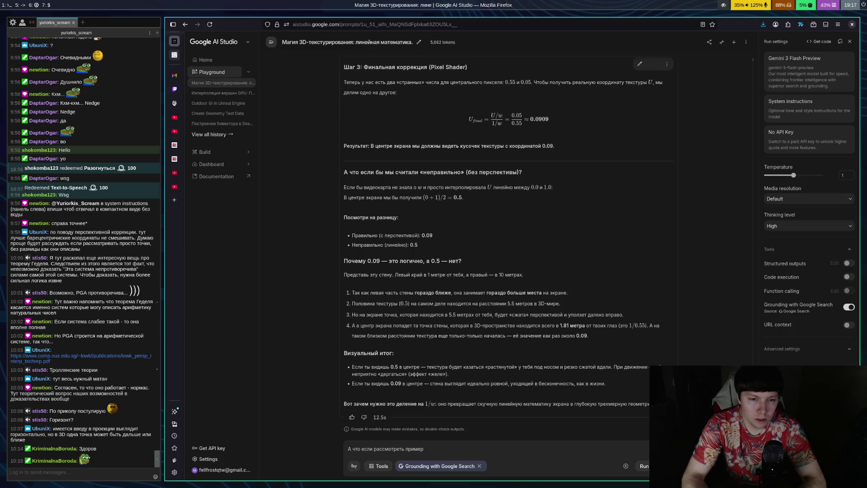
pyautogui.write('на')
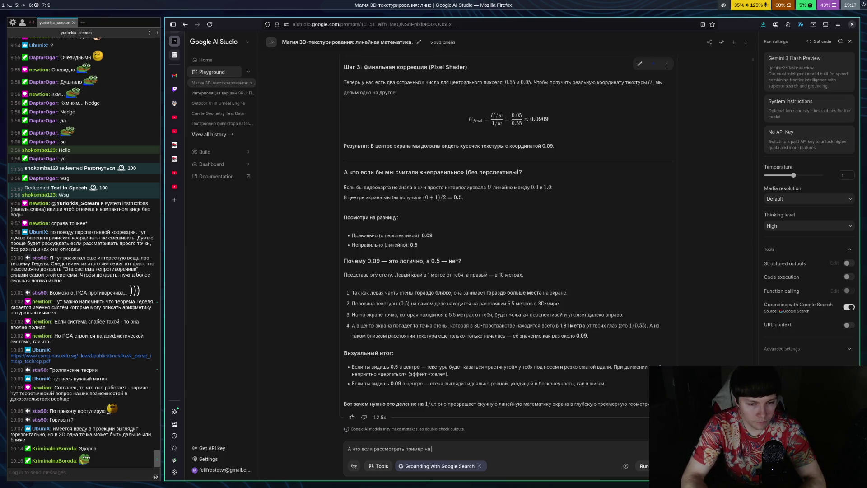
pyautogui.write(' одной из верш')
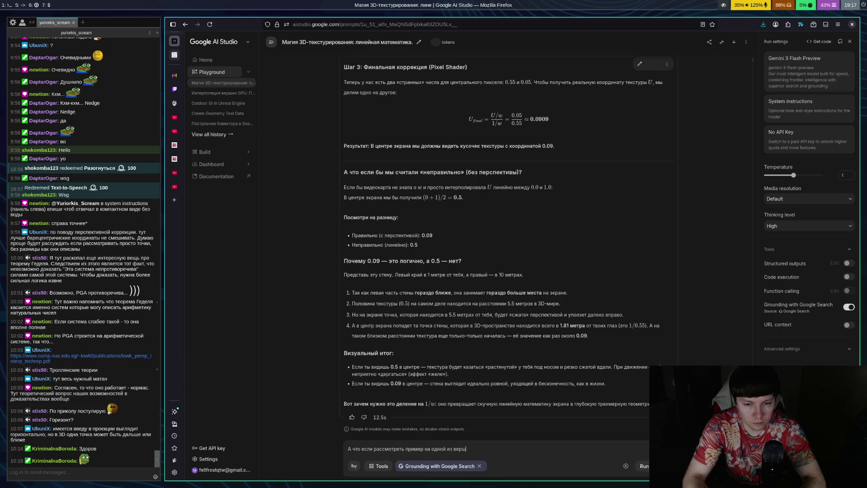
pyautogui.write('ин те')
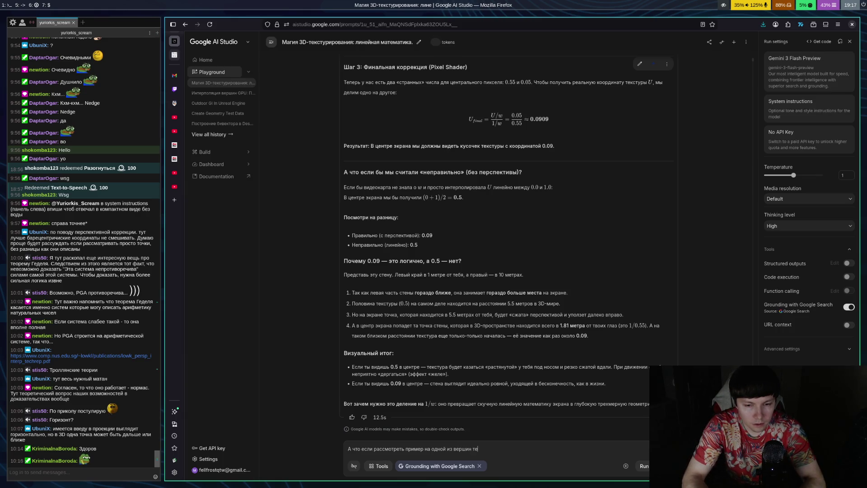
pyautogui.press('BackSpace')
pyautogui.write('реугольник')
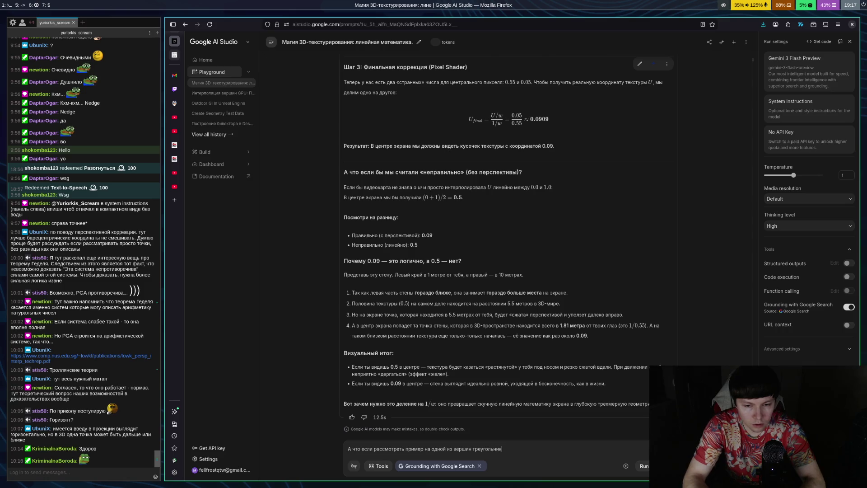
pyautogui.write('а чтобы не прим')
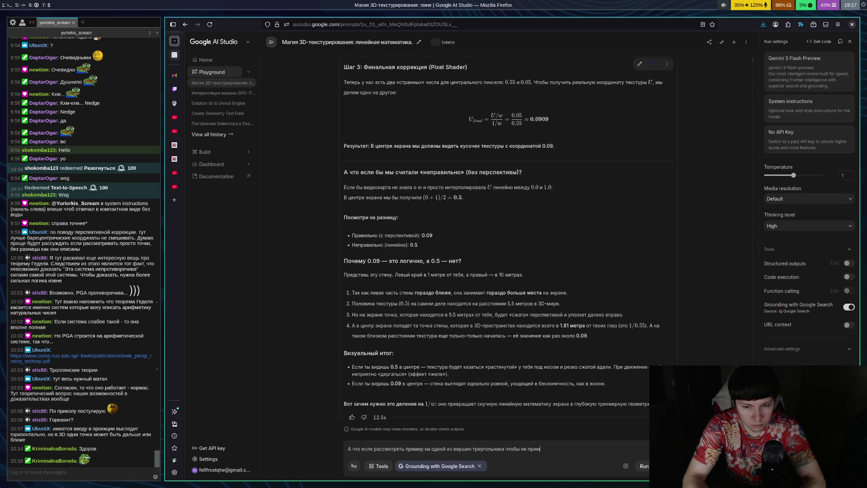
pyautogui.write('енять барице')
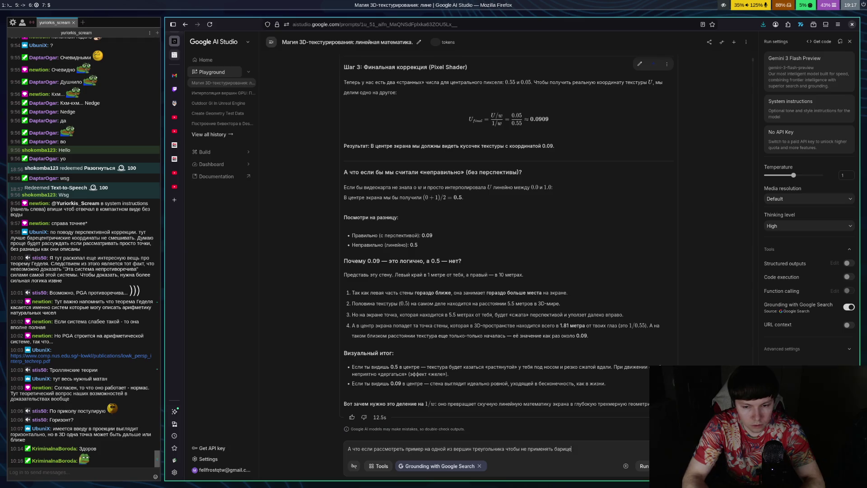
pyautogui.write('нтрические ко')
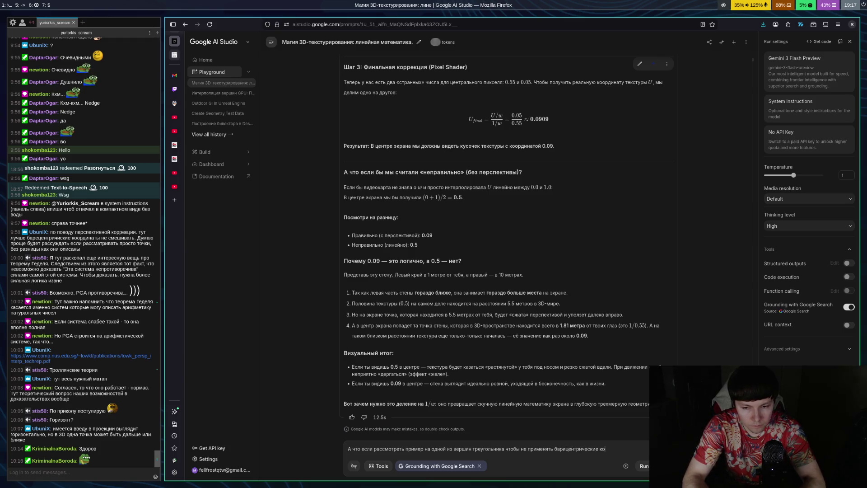
pyautogui.write('ординаты для прос')
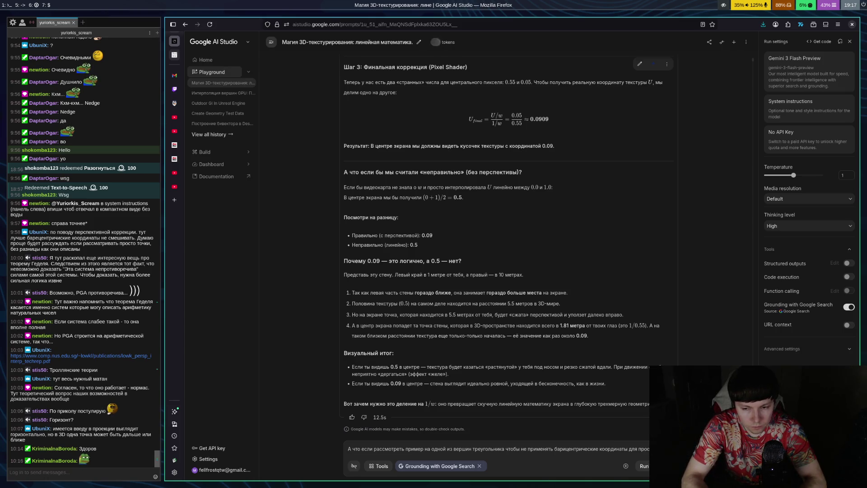
pyautogui.press('BackSpace')
pyautogui.press('BackSpace')
pyautogui.press('BackSpace')
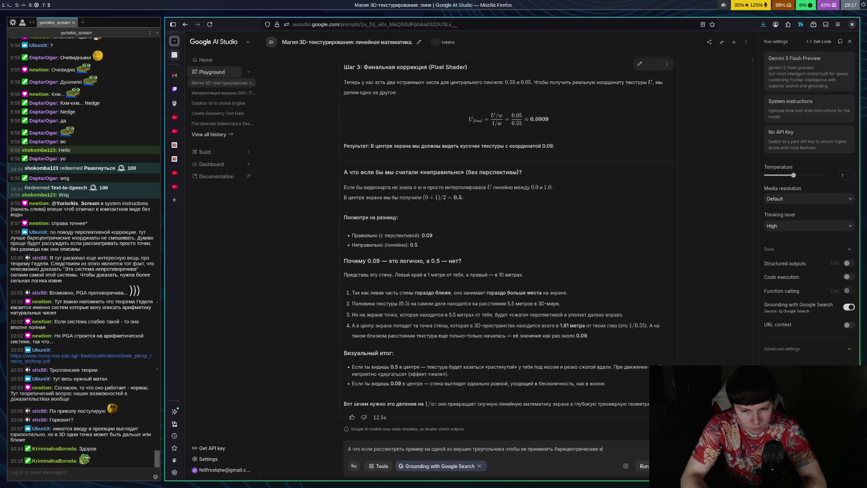
pyautogui.press('BackSpace')
pyautogui.press('BackSpace')
pyautogui.press('BackSpace')
pyautogui.write('. Например ')
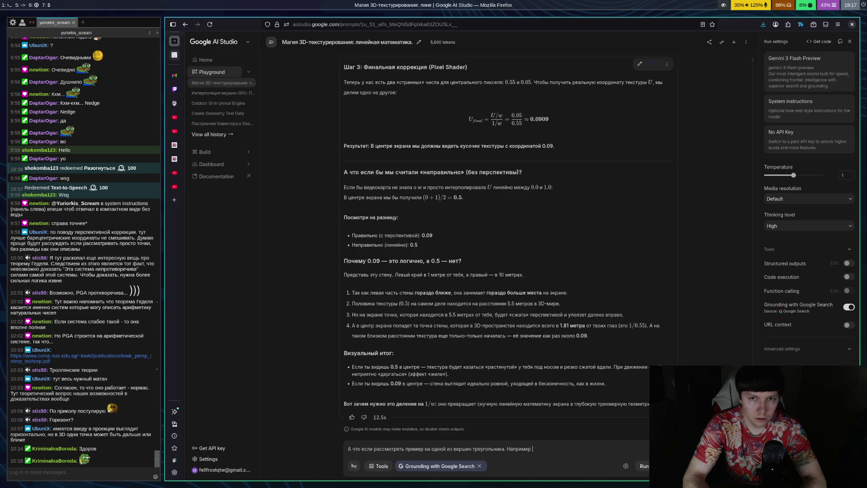
pyautogui.write('точку ')
pyautogui.write('которая')
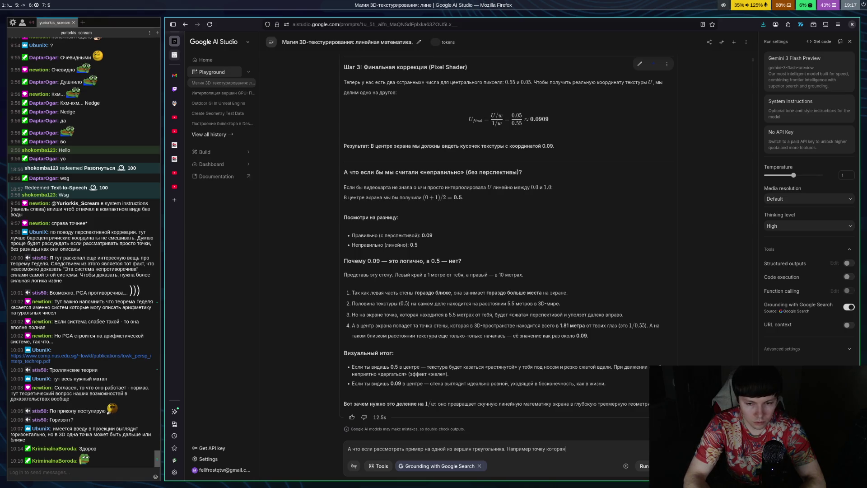
pyautogui.write(' удалена на 10 ')
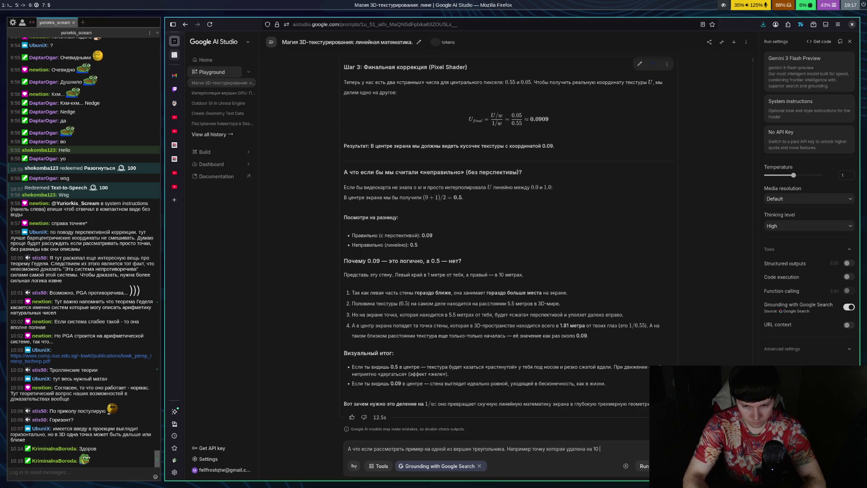
pyautogui.write('метров')
pyautogui.press('Return')
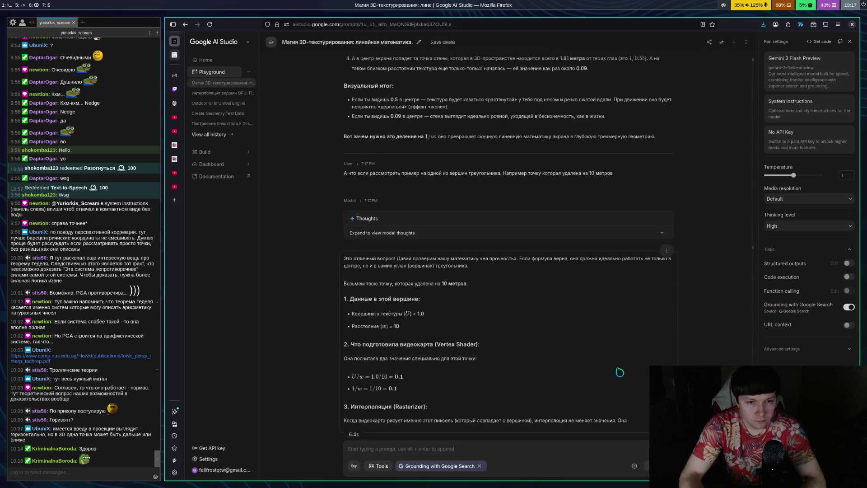
# Step: Scroll up to read Gemini's vertex example: U/w and 1/w both 0.1, giving U_final = 1.0
pyautogui.scroll(2, 322, 284)
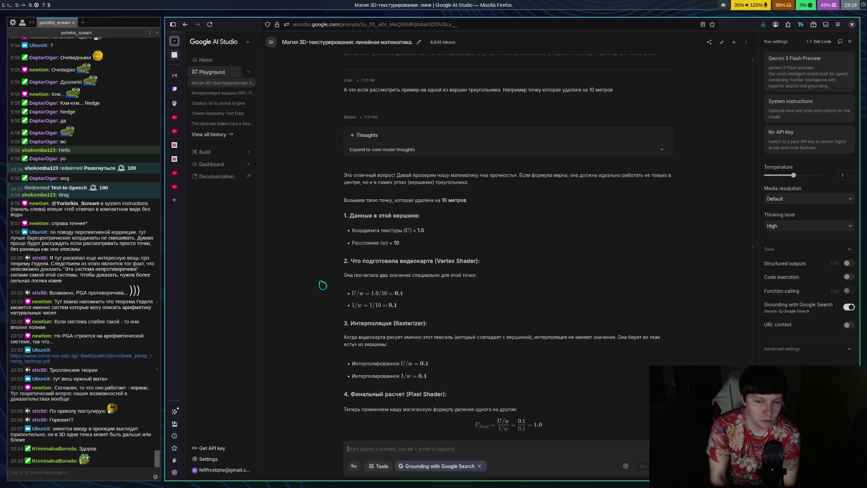
# Step: Read Gemini's near-point check and 'Вывод' conclusion, then switch to the perspective interpolation PDF
pyautogui.scroll(-3, 437, 286)
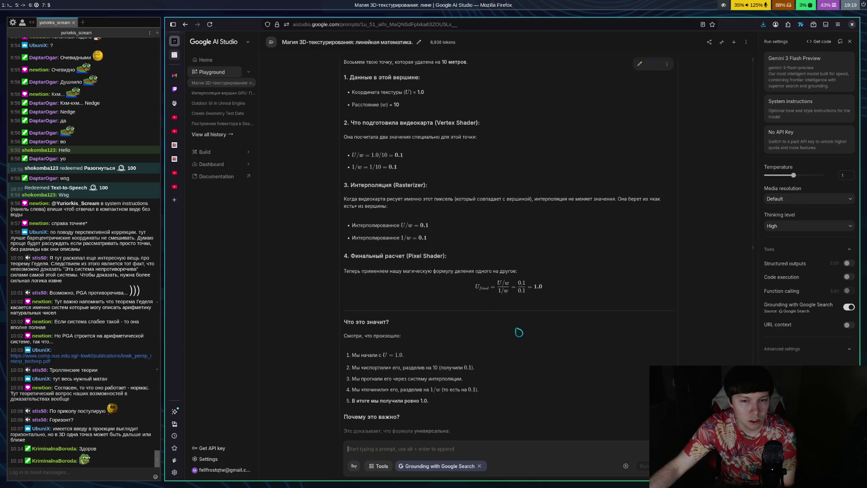
pyautogui.scroll(-4, 609, 316)
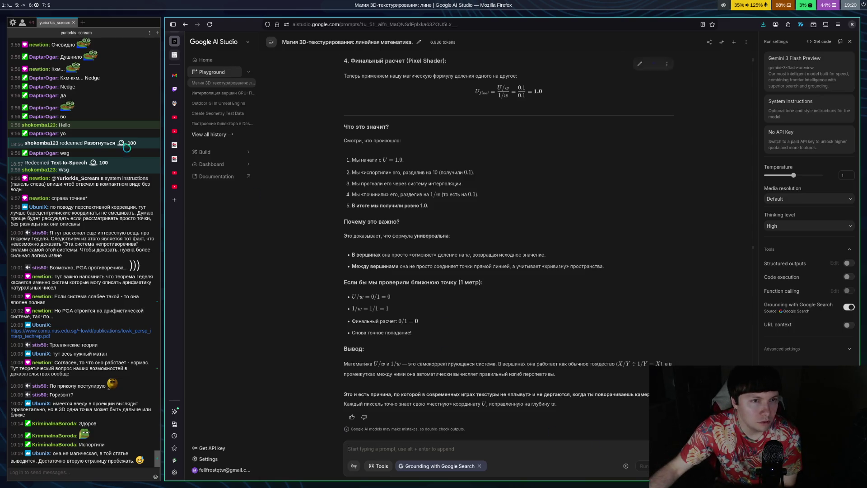
pyautogui.click(174, 103)
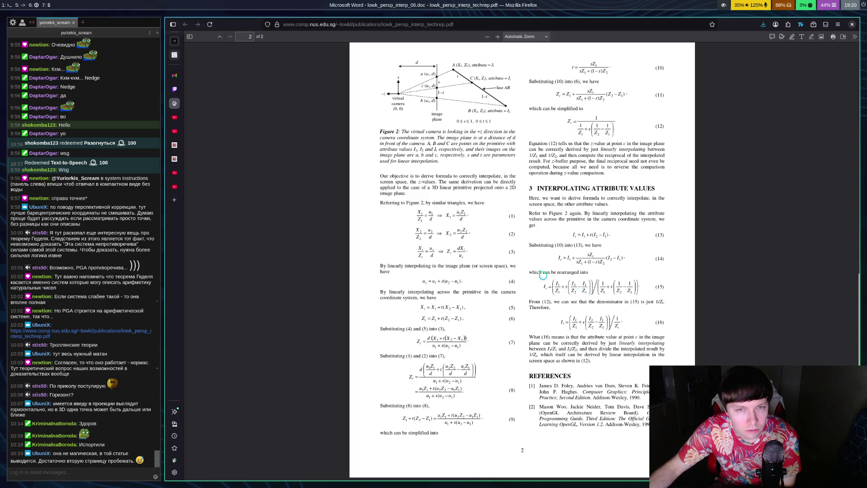
pyautogui.scroll(3, 481, 261)
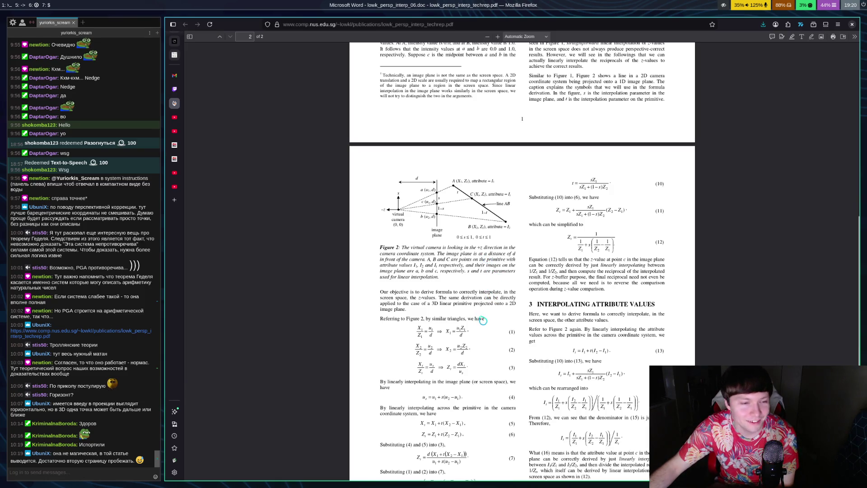
pyautogui.scroll(-3, 492, 316)
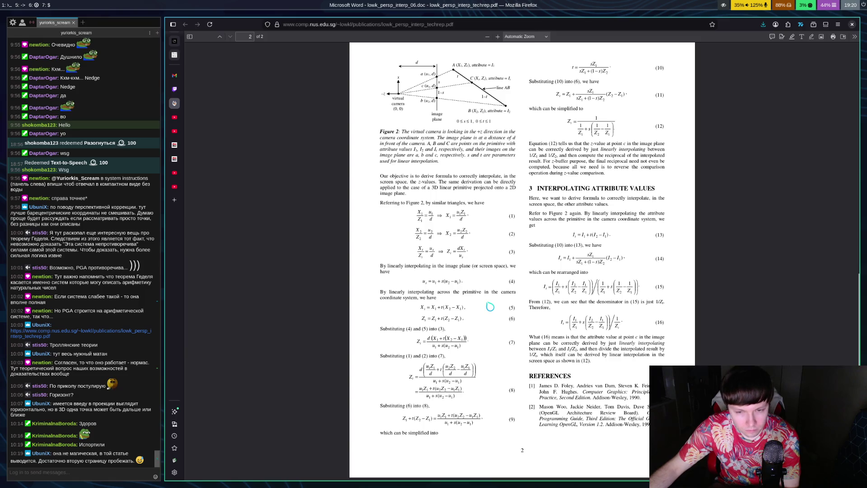
pyautogui.scroll(10, 492, 293)
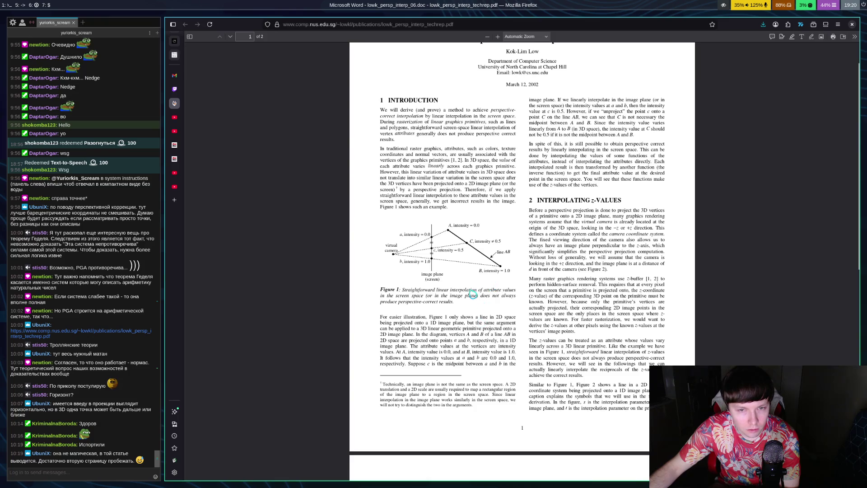
pyautogui.scroll(-10, 472, 295)
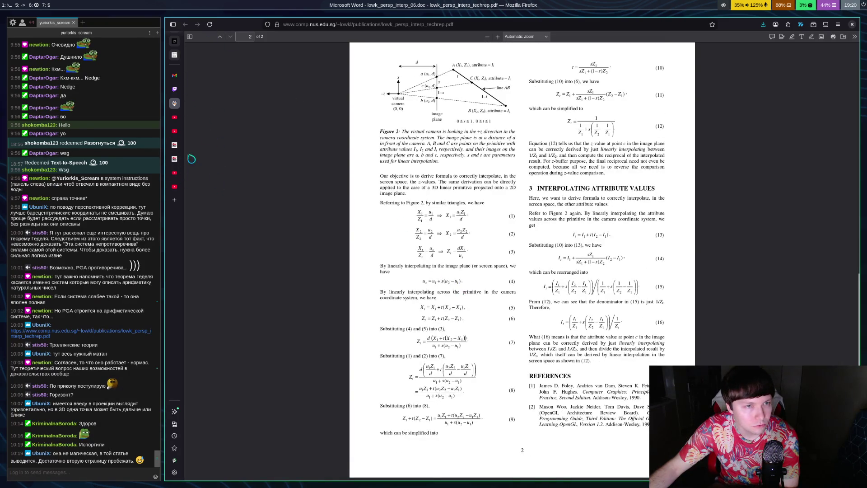
pyautogui.scroll(-2, 174, 48)
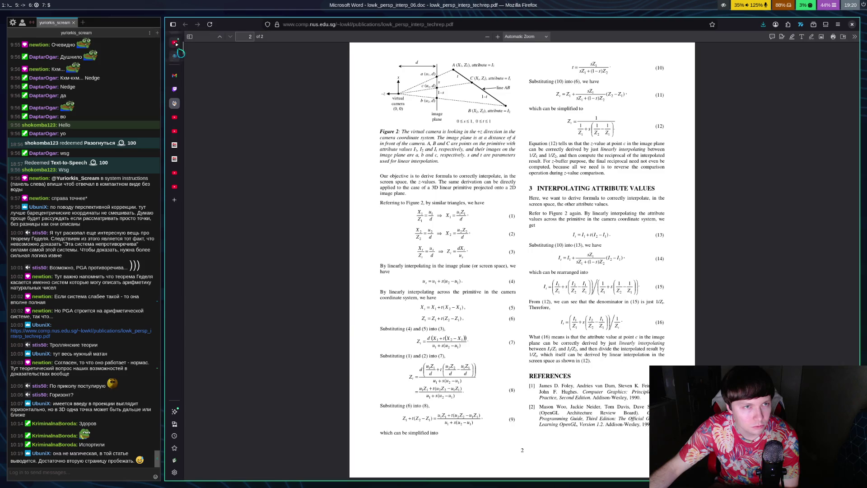
pyautogui.click(175, 40)
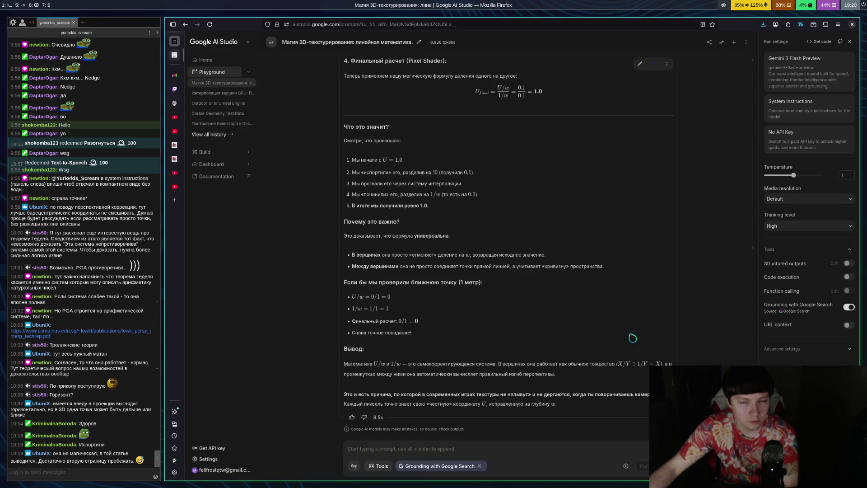